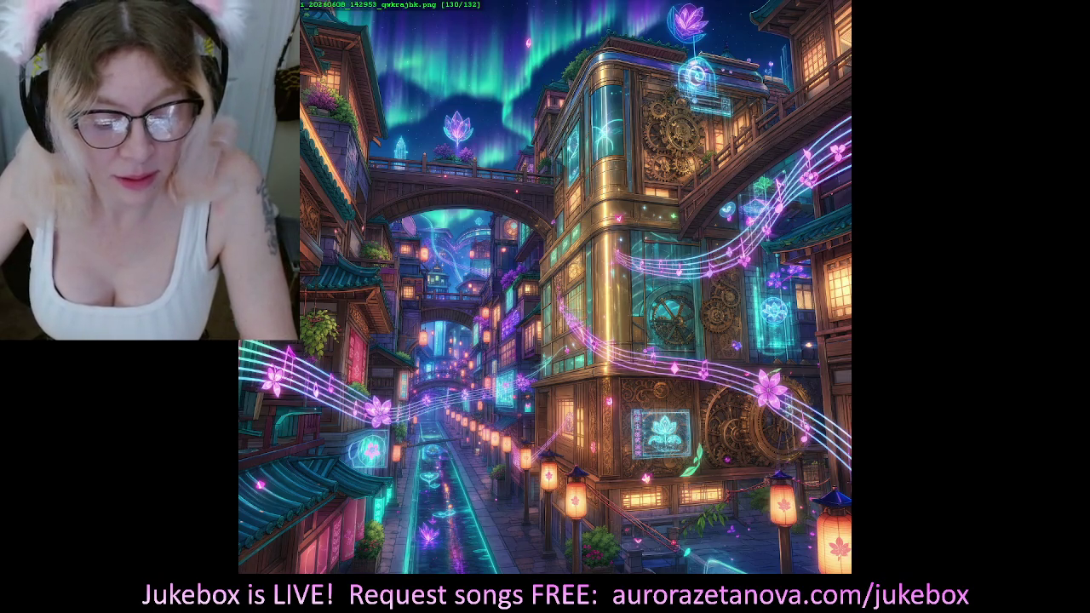
Step: Bring the Chrome window showing the empty NeoSakura overlay page up over the stream artwork
drag(443, 178, 478, 1)
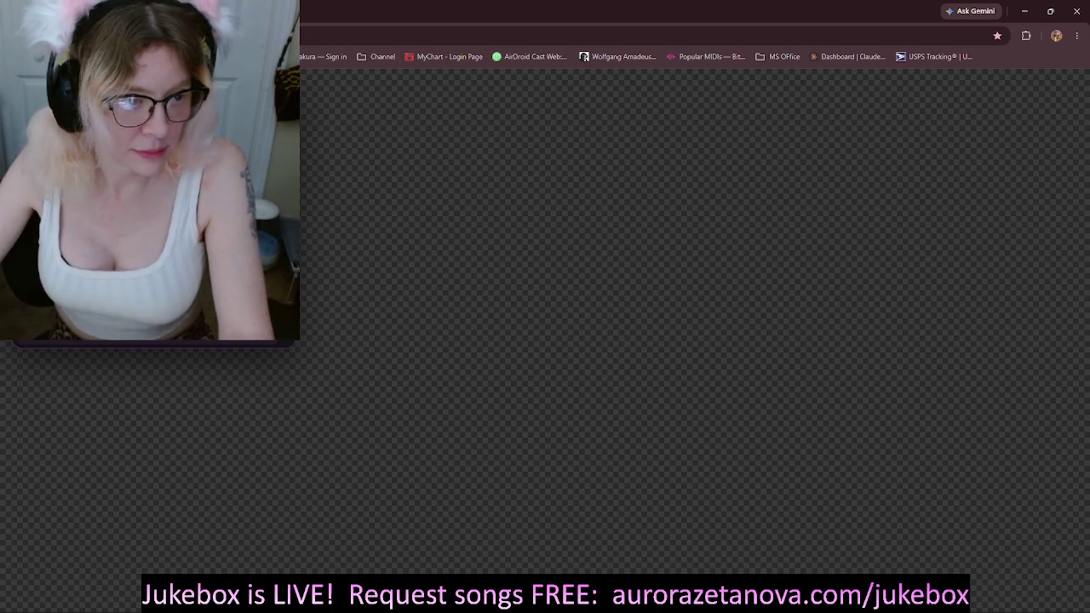
Step: Resize the settings panel to show the Scene Editor and Image Render rows above the Neo__ PNG grid
drag(287, 342, 279, 460)
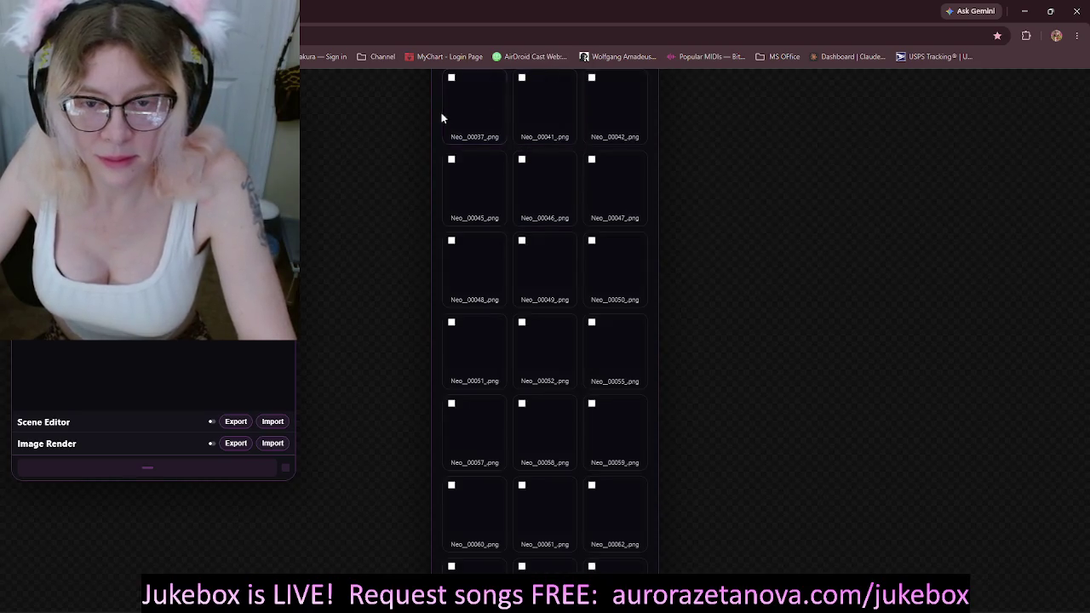
Step: Tick every Neo__ image card in the gallery, from Neo__00037.png to Neo__00062.png
click(480, 114)
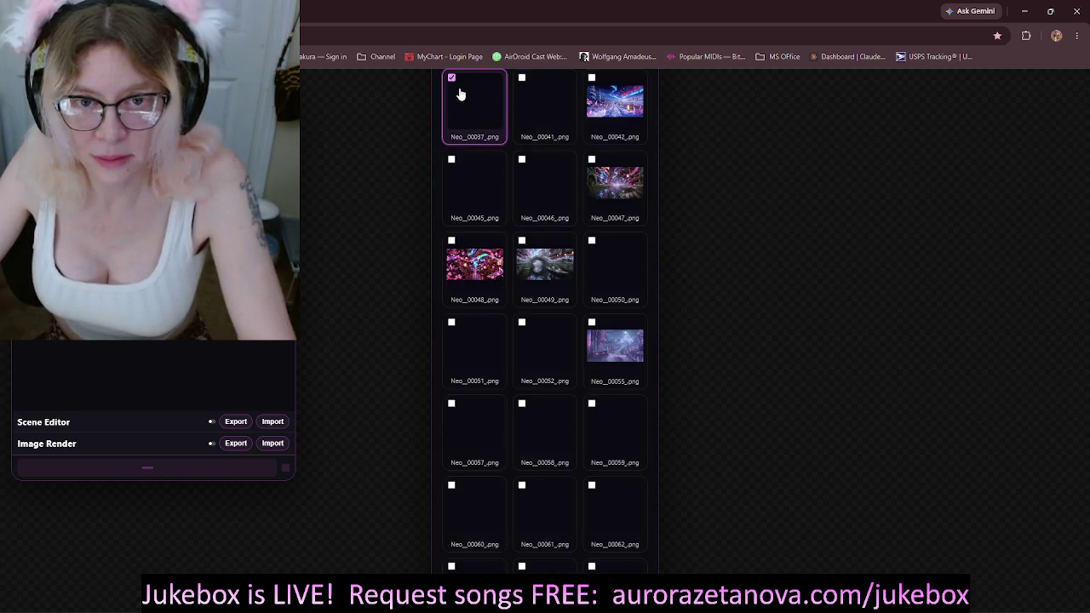
click(560, 93)
click(615, 269)
click(615, 106)
click(545, 183)
click(475, 183)
click(614, 183)
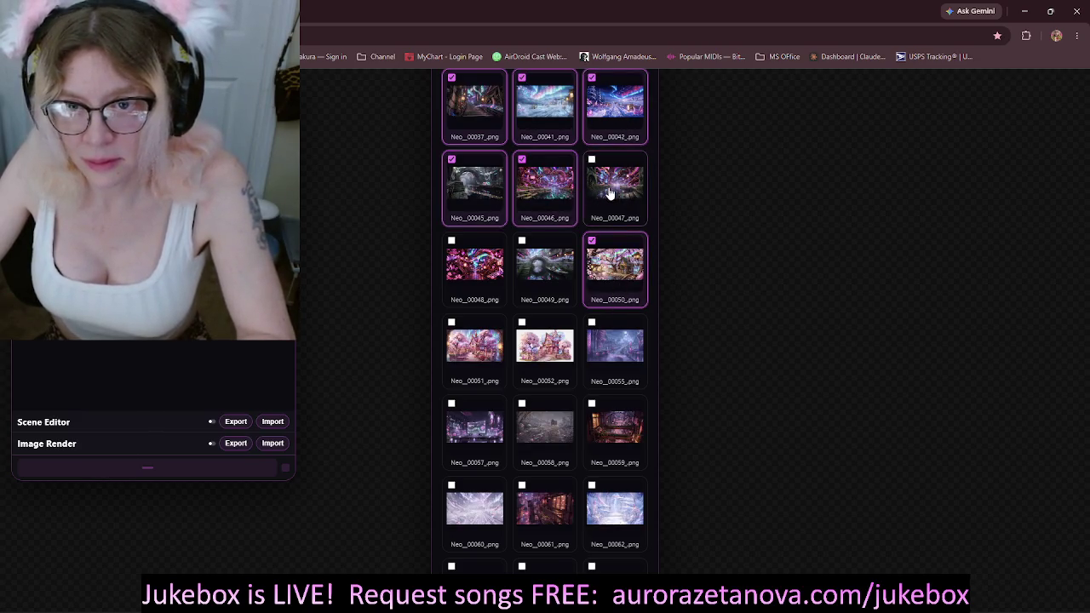
click(545, 266)
click(475, 266)
click(474, 345)
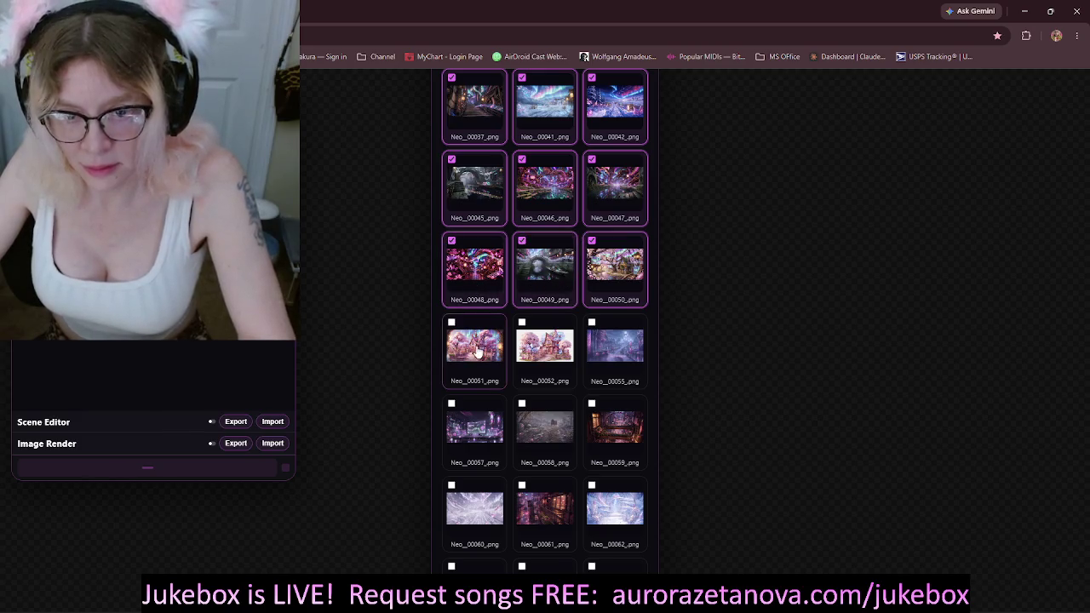
click(545, 351)
click(604, 353)
click(614, 430)
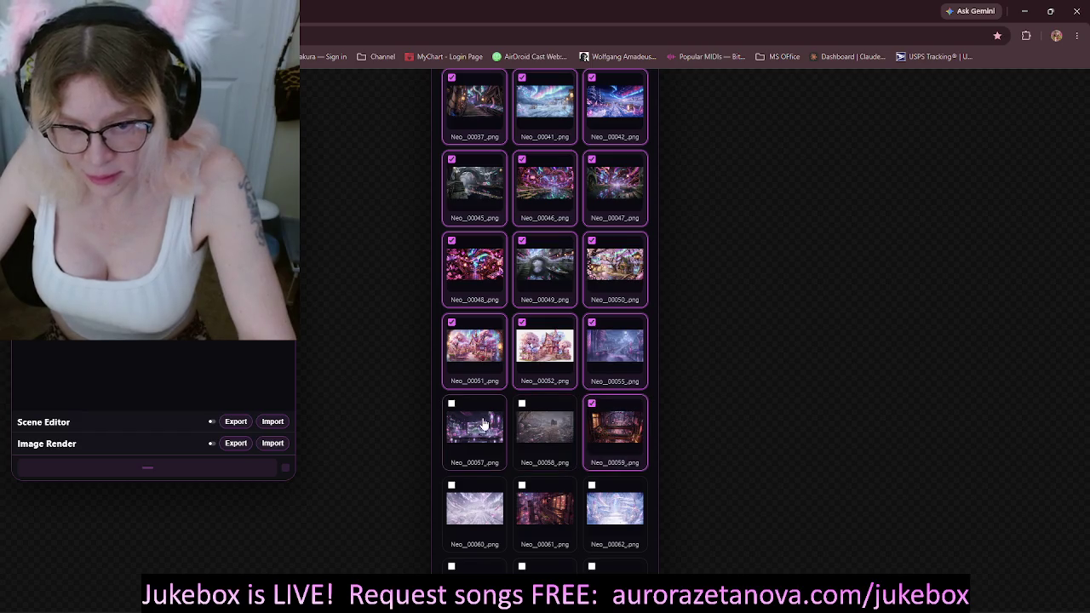
click(494, 426)
click(541, 424)
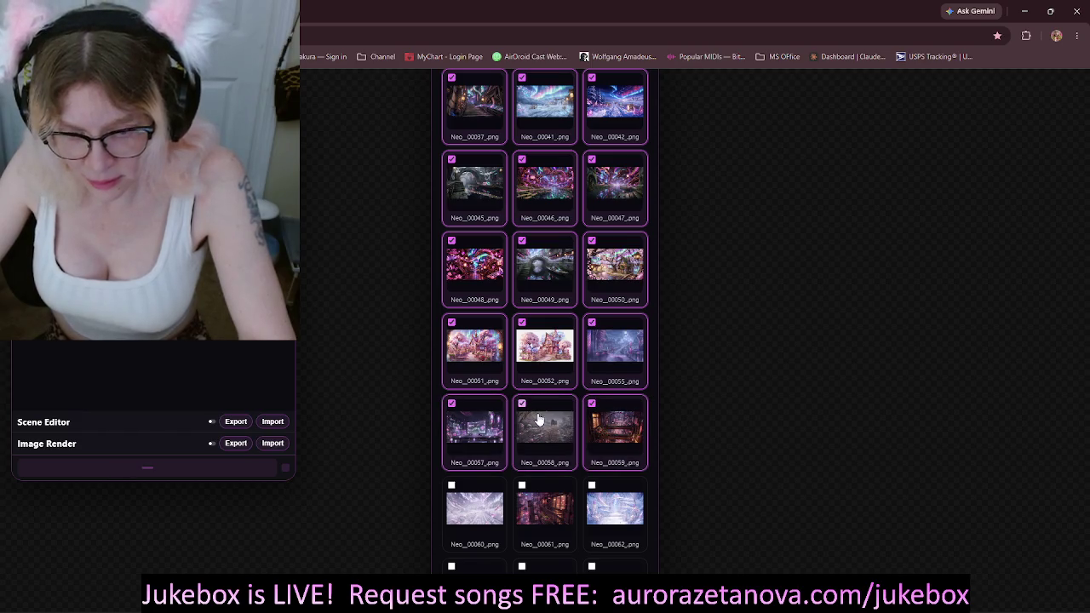
click(502, 515)
click(542, 521)
click(619, 551)
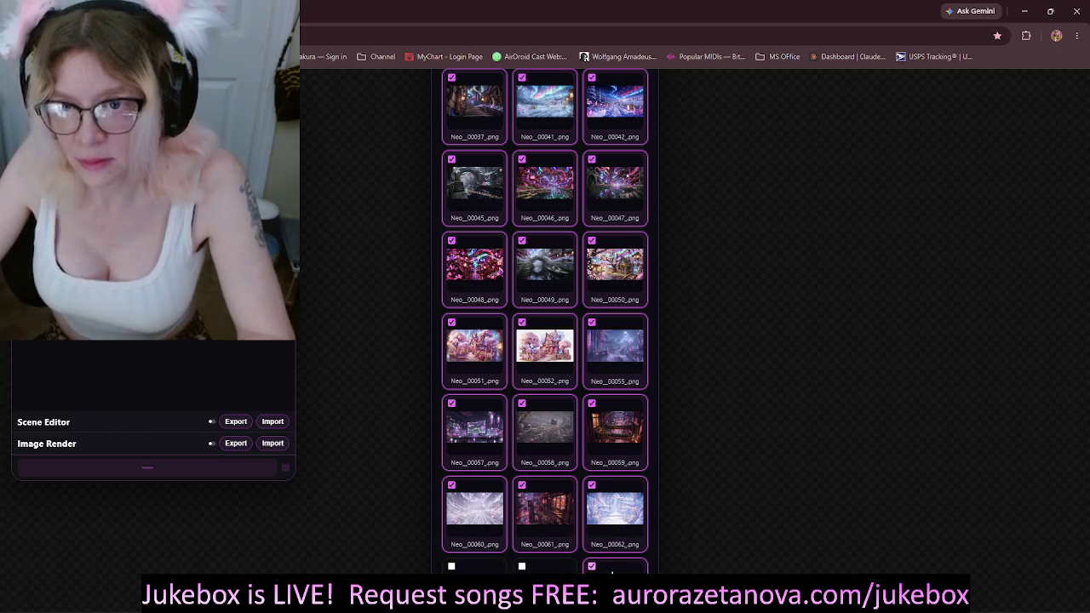
click(545, 592)
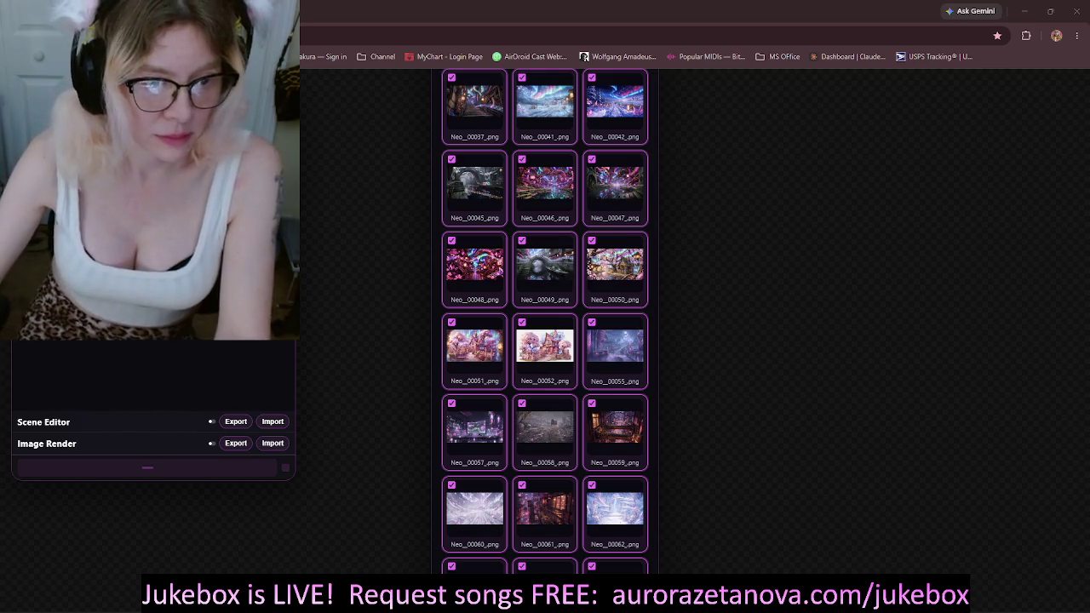
Step: Expand the Image Render settings and open the file chooser for importing a saved JSON configuration
mouse_move(122, 468)
mouse_down()
mouse_move(148, 484)
mouse_move(229, 467)
mouse_up()
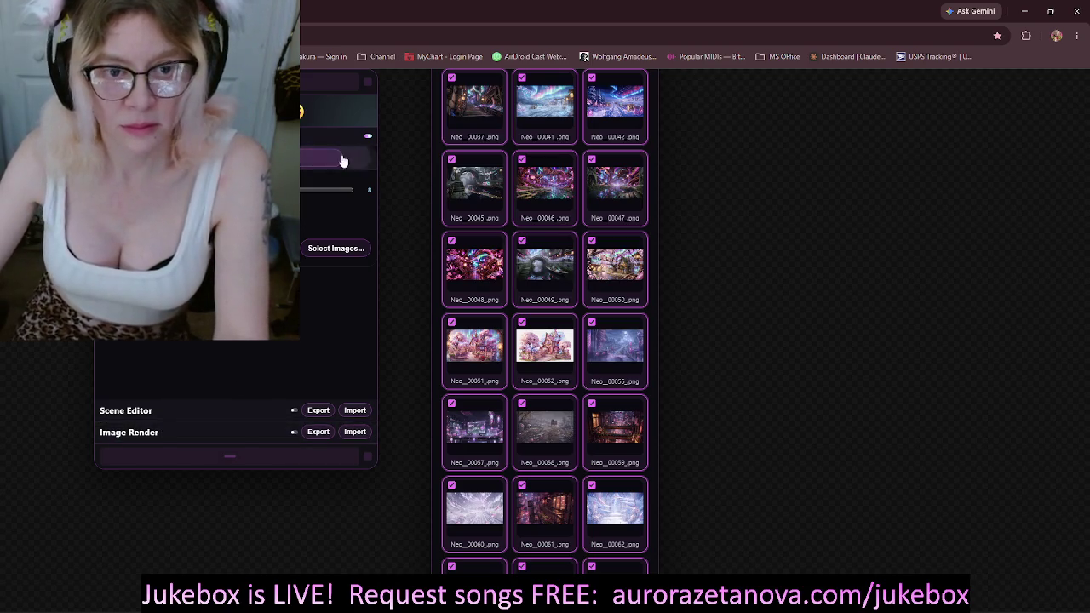
click(226, 437)
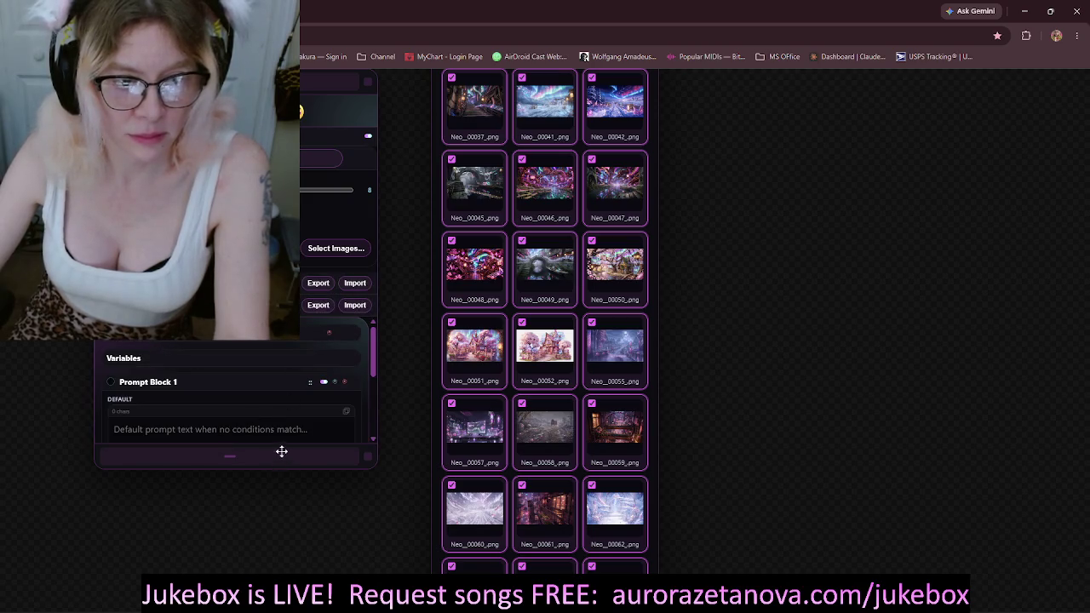
scroll(264, 366, down, 3)
scroll(263, 356, up, 3)
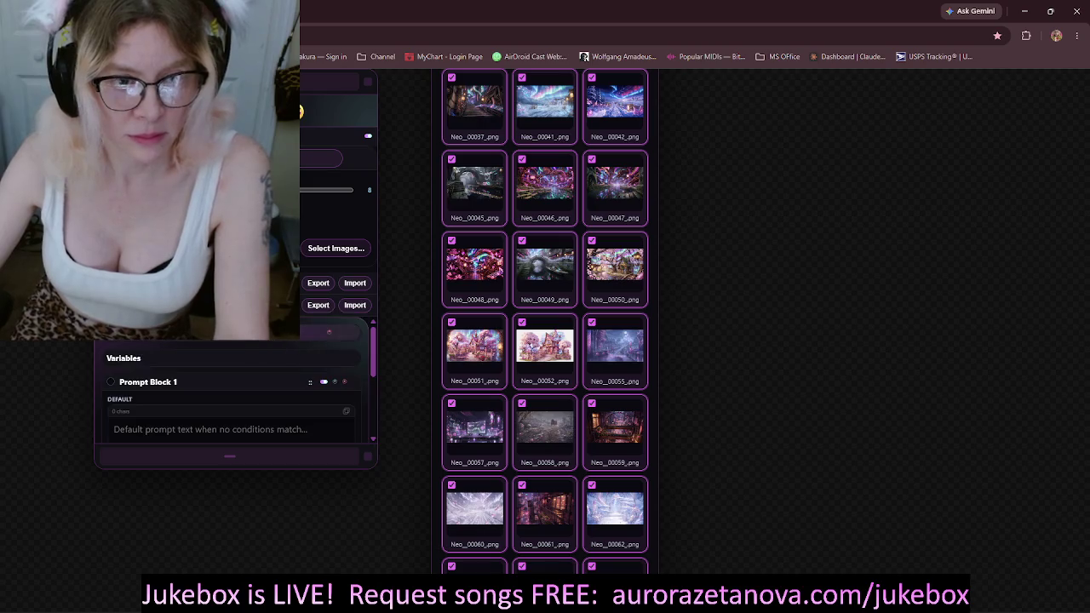
scroll(264, 356, down, 3)
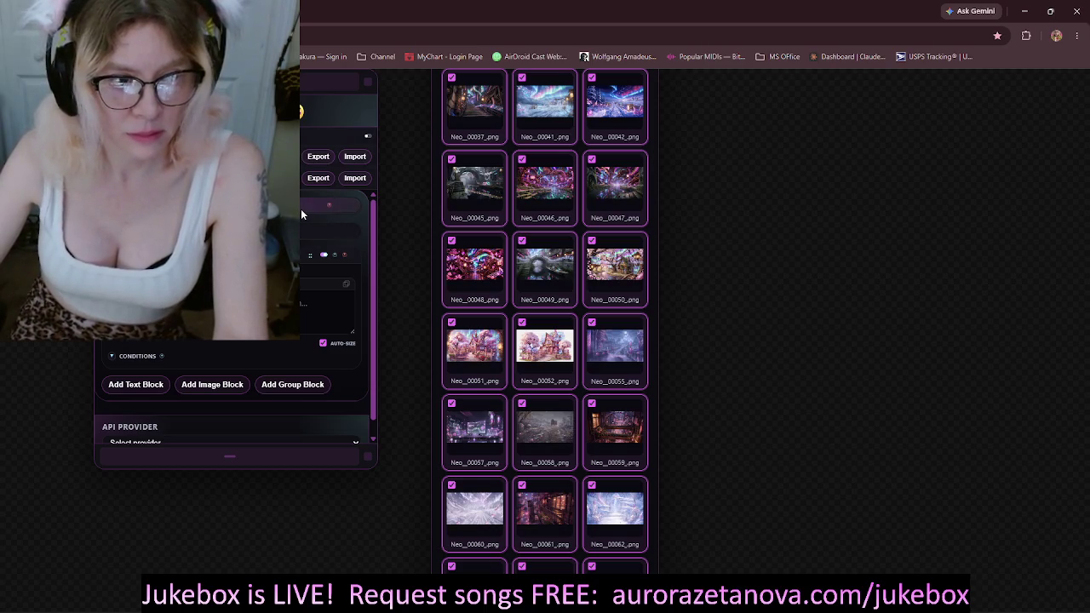
click(354, 177)
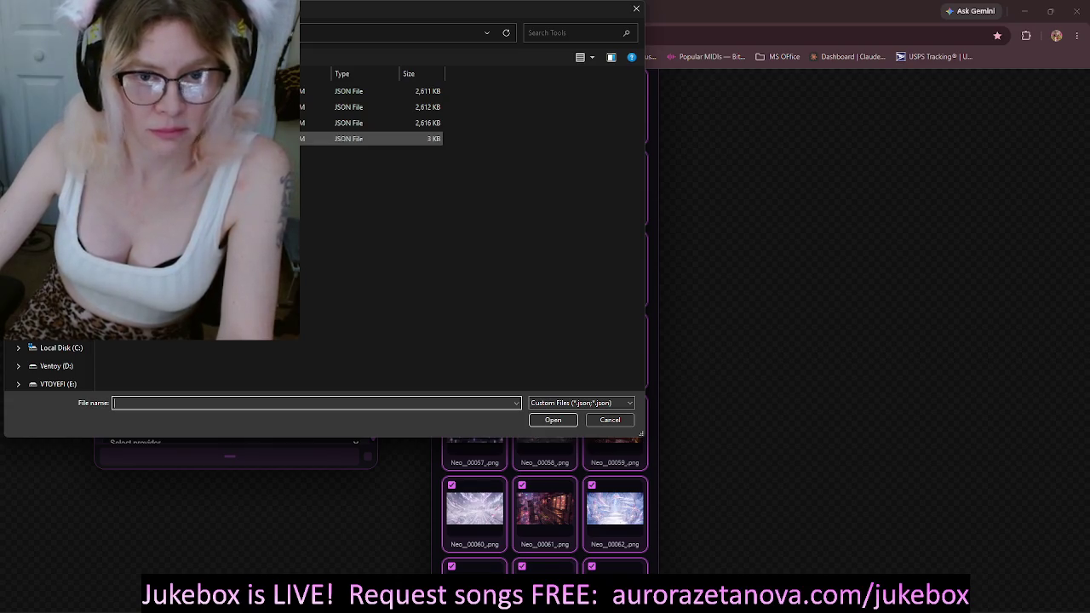
Step: Import the 3 KB JSON settings file and expand the first prompt block's building description
double_click(375, 138)
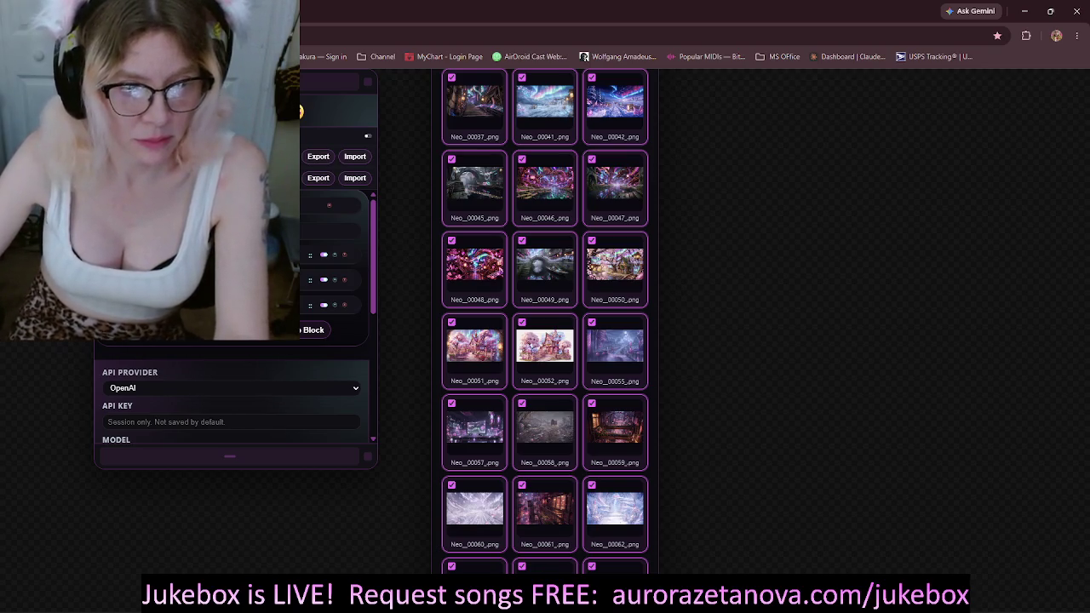
click(340, 253)
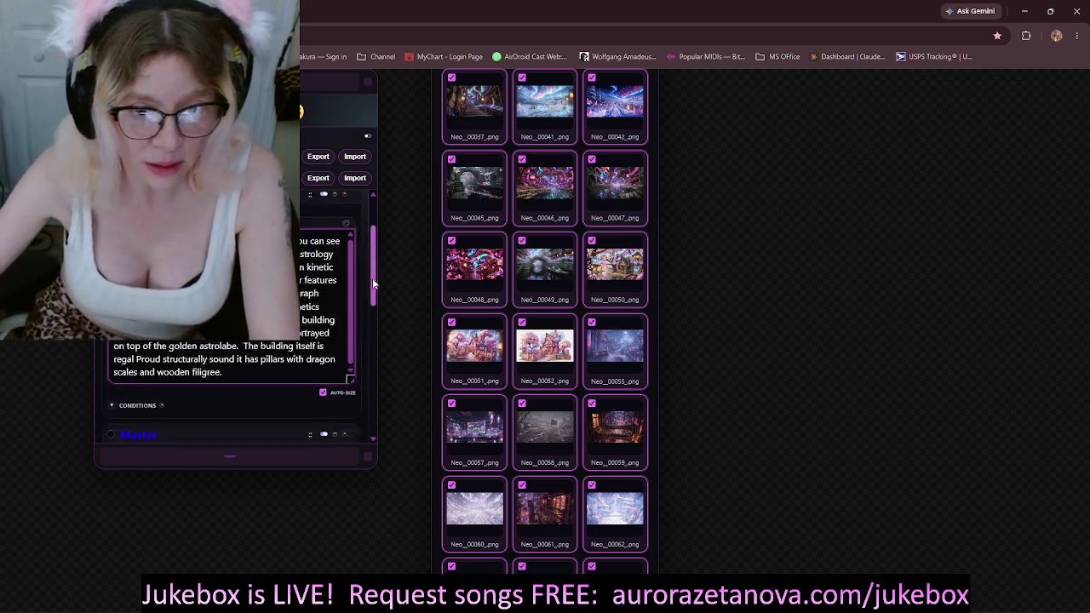
scroll(372, 271, down, 5)
scroll(368, 380, down, 2)
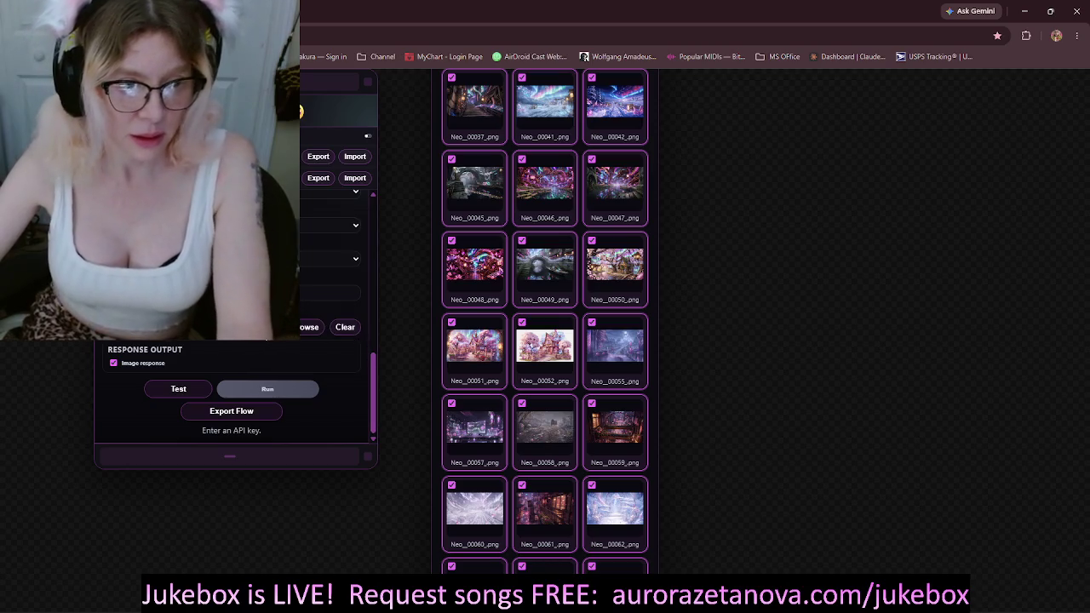
scroll(368, 380, up, 2)
scroll(230, 392, up, 1)
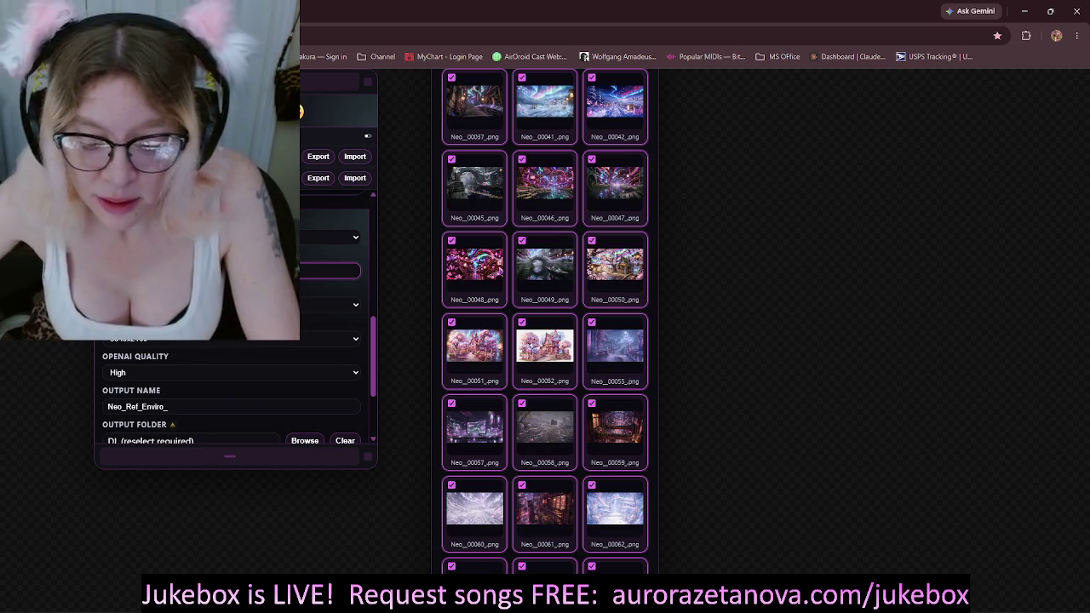
key(alt+Tab)
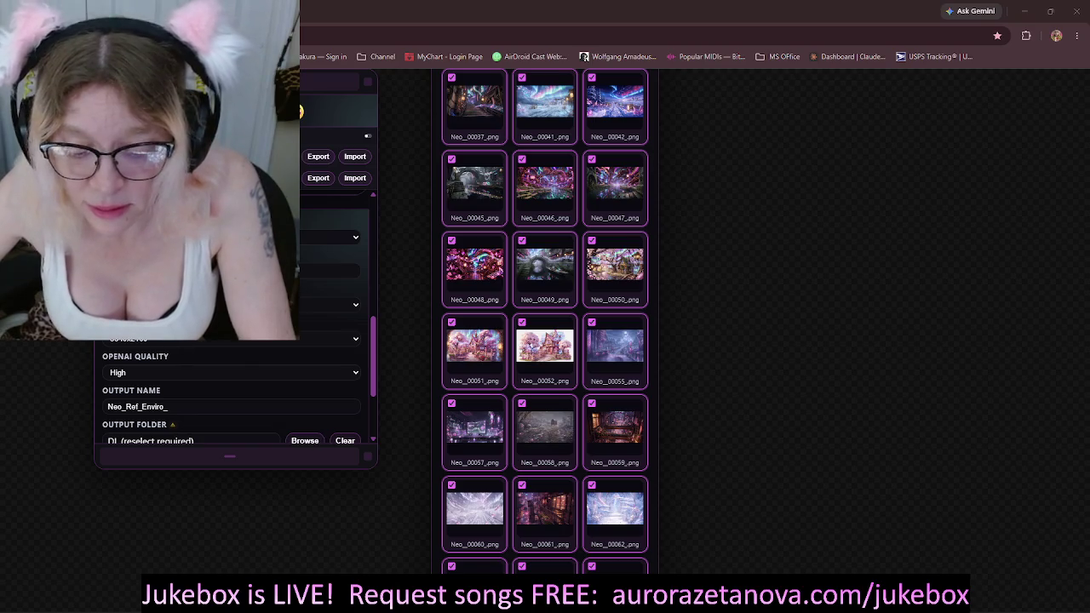
click(332, 270)
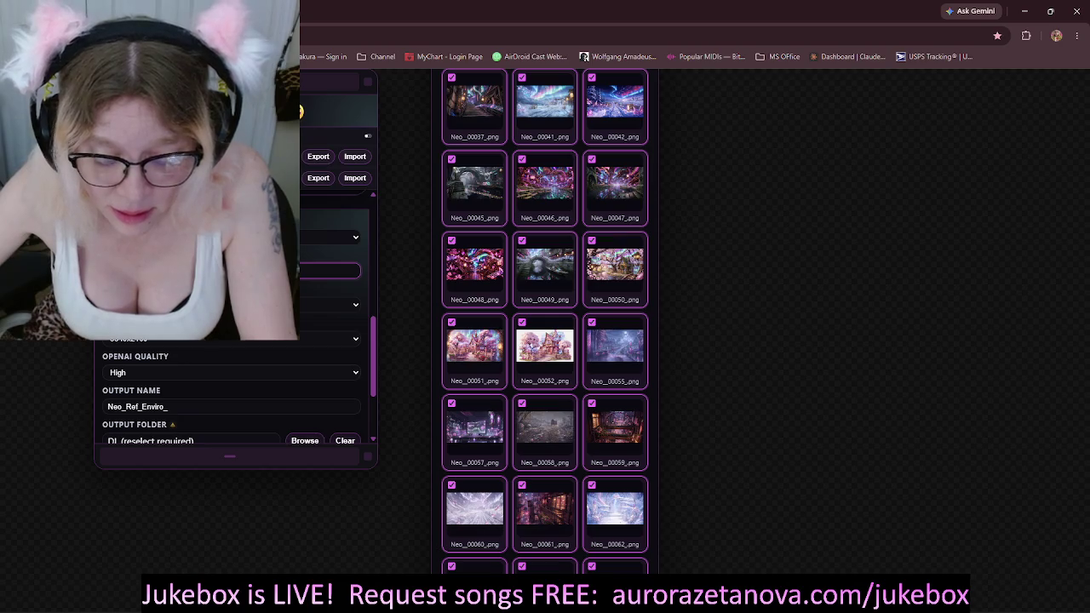
key(alt+Tab)
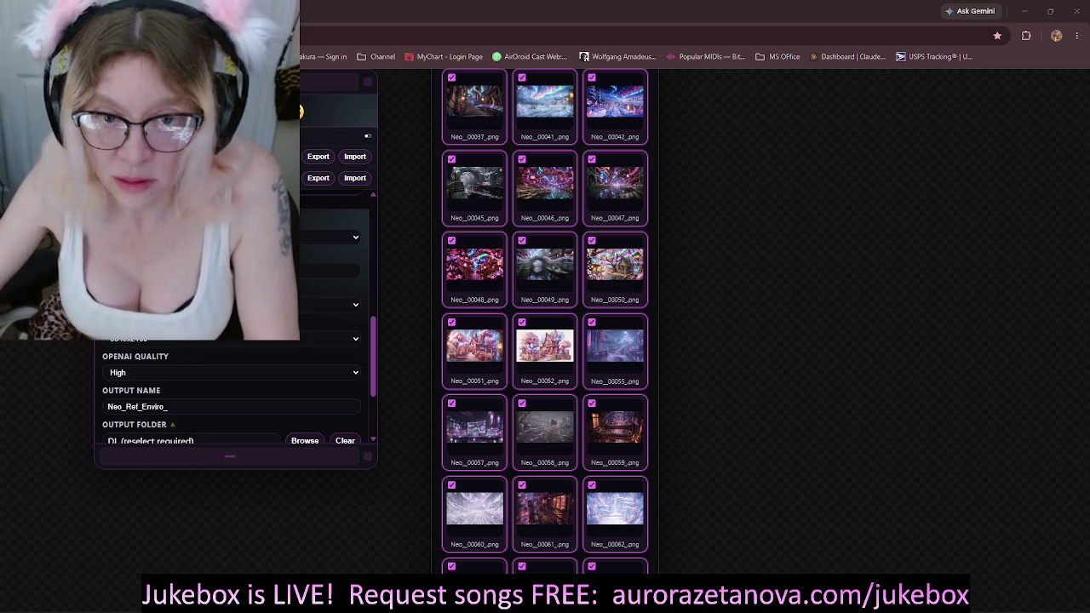
click(1087, 10)
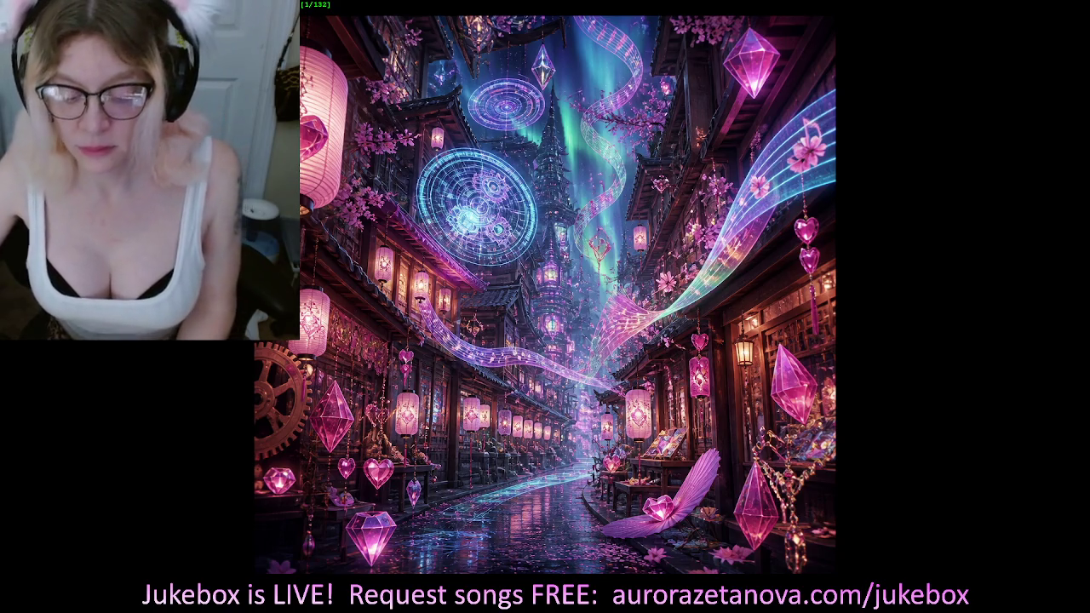
Step: Advance the slideshow past the storefront picture and switch to GIMP's Neo_Dragon_Stanza_1.png
key(Right)
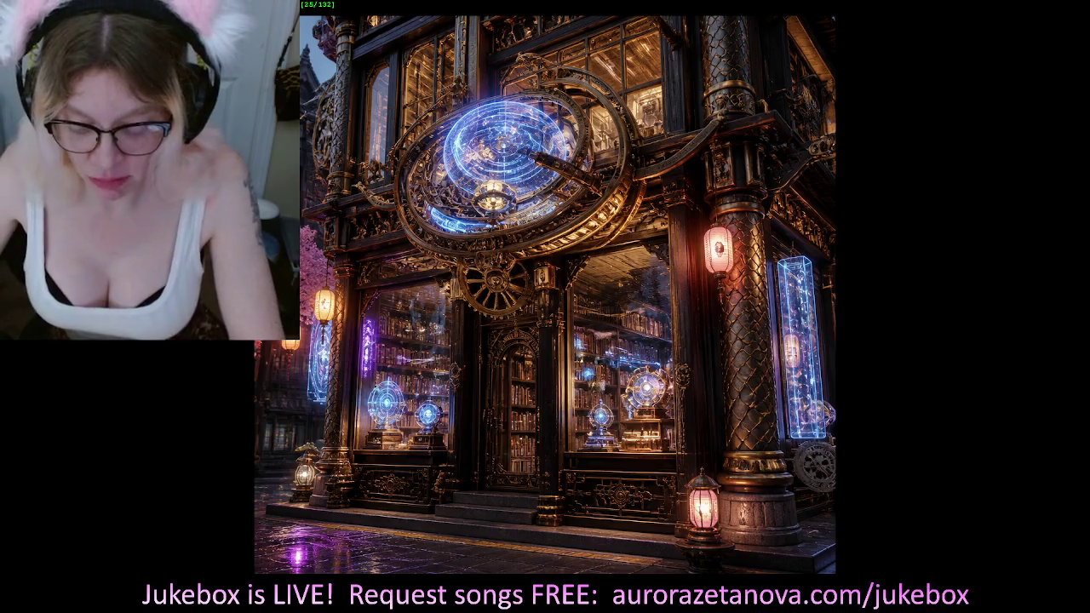
key(alt+Tab)
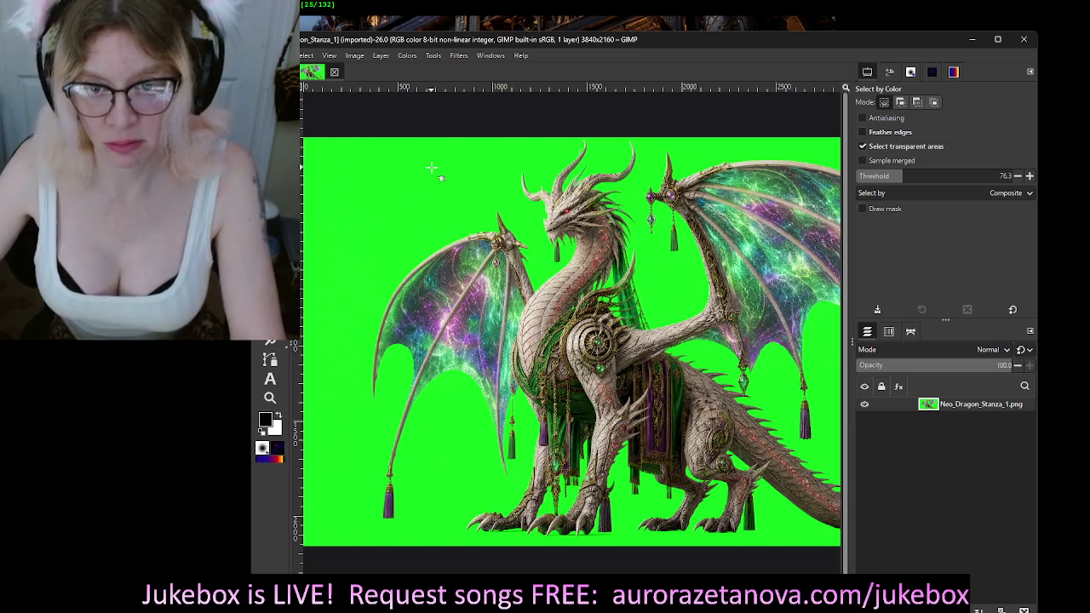
Step: Select the green-screen background by colour, retrying the selection at threshold 45.6
click(477, 166)
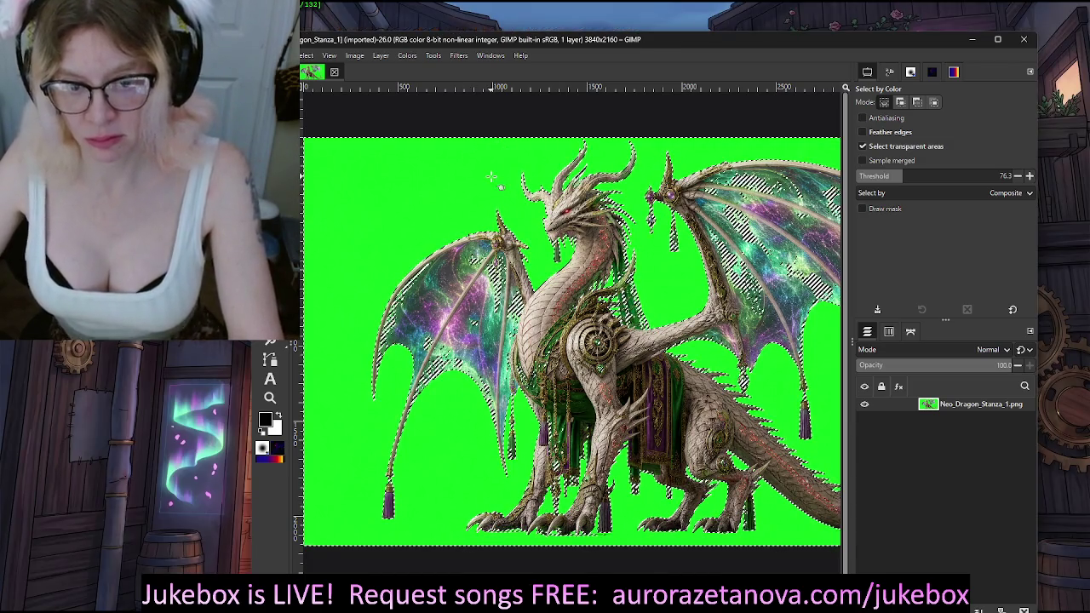
click(885, 181)
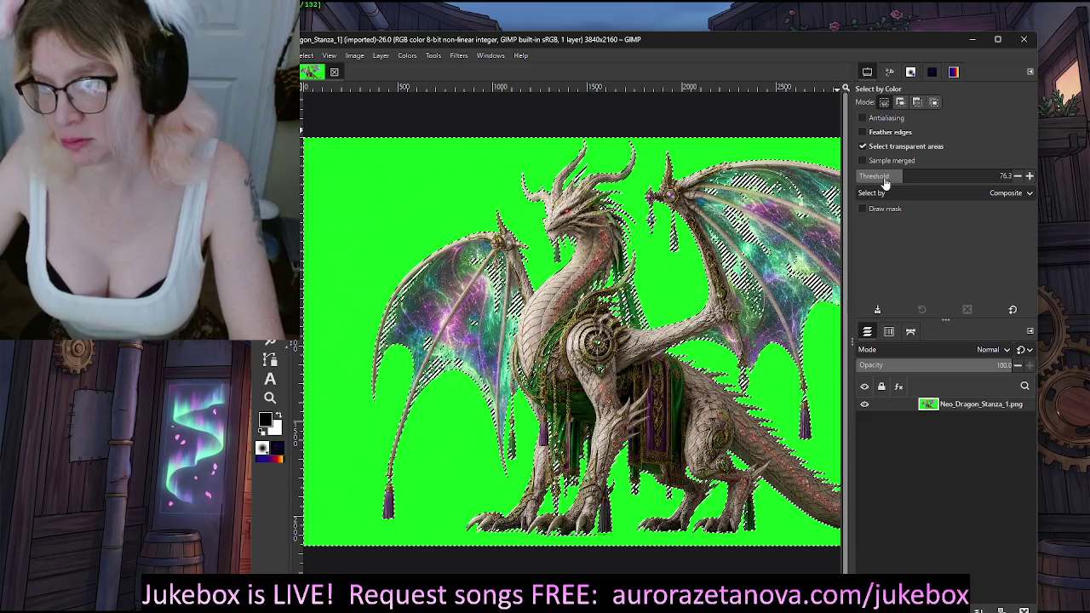
text(45.6)
click(780, 113)
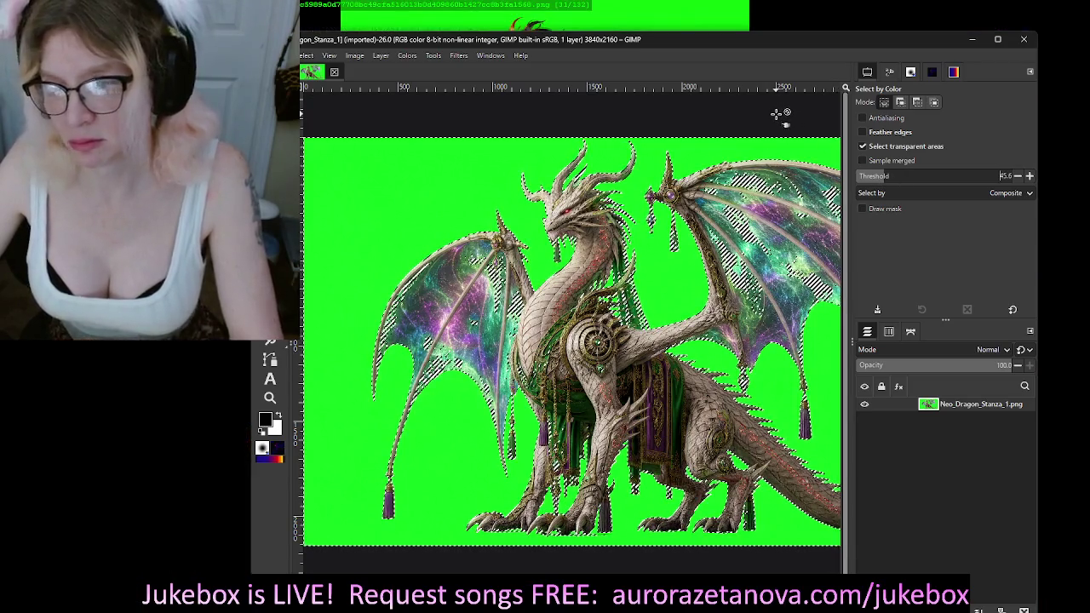
click(468, 162)
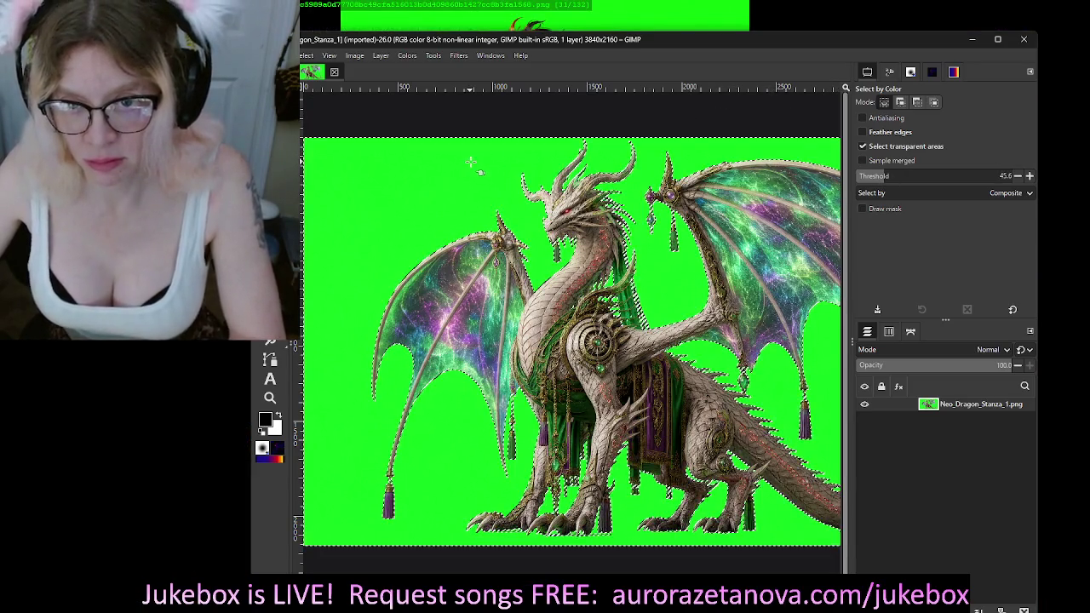
scroll(540, 253, up, 2)
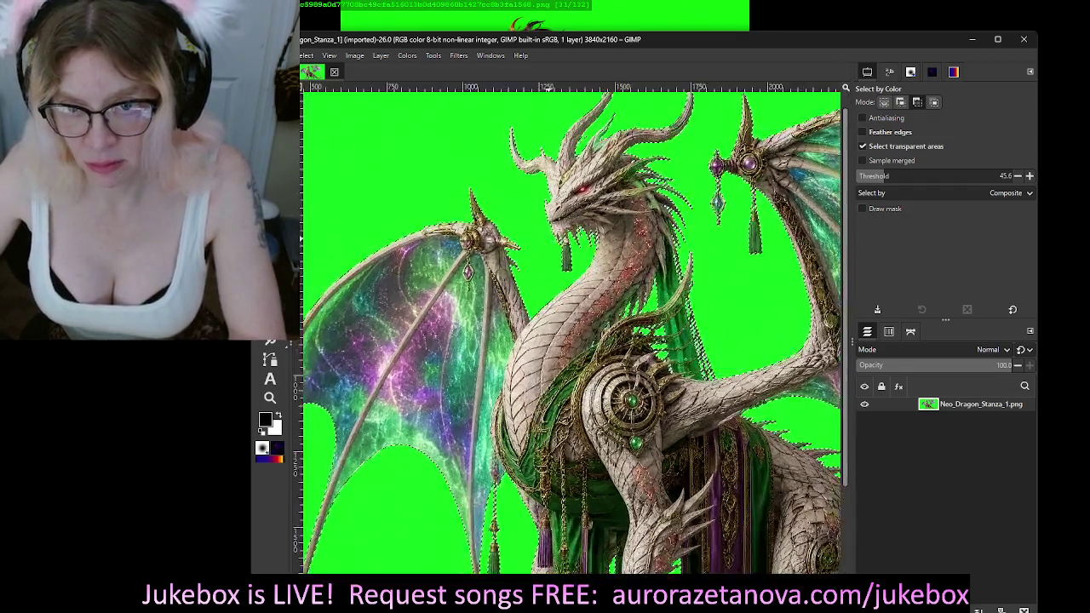
scroll(624, 310, up, 2)
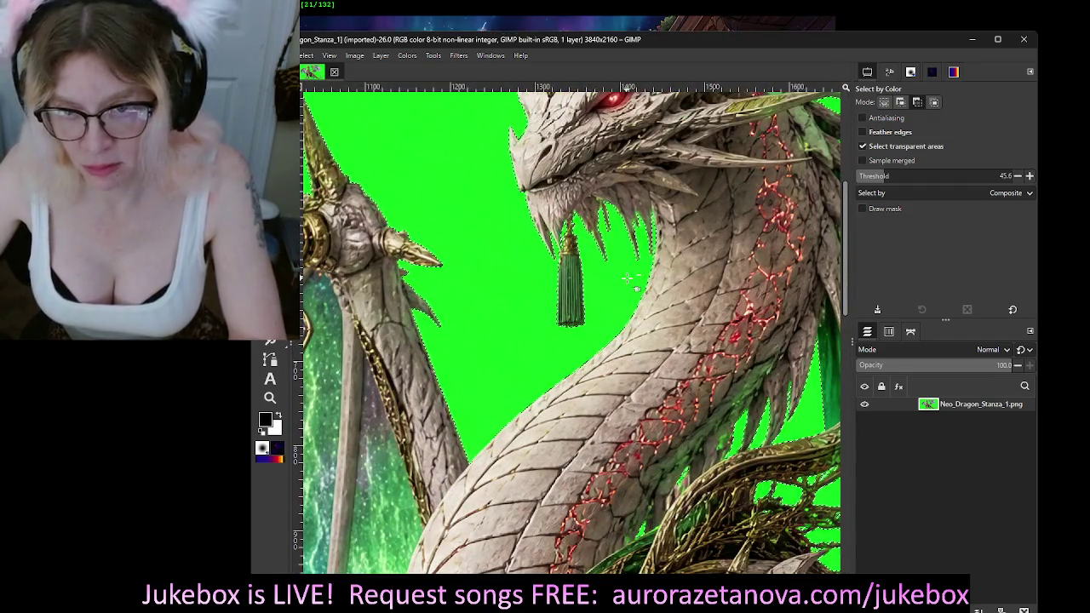
scroll(622, 281, up, 1)
scroll(615, 234, up, 2)
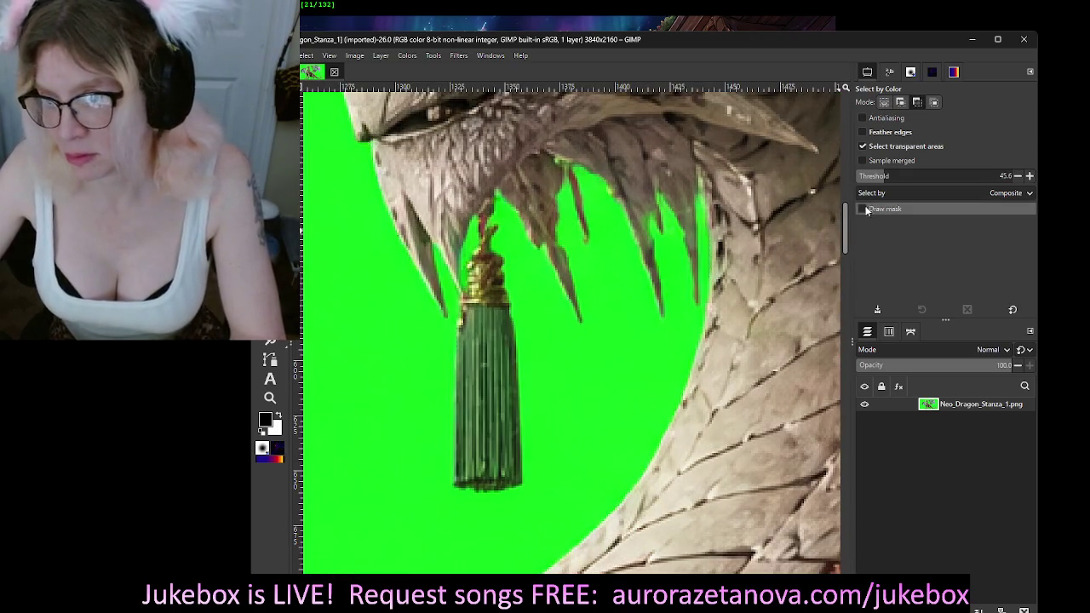
Step: Reselect the green at threshold 57.7, add an alpha channel to the layer, and delete it
click(892, 176)
click(613, 351)
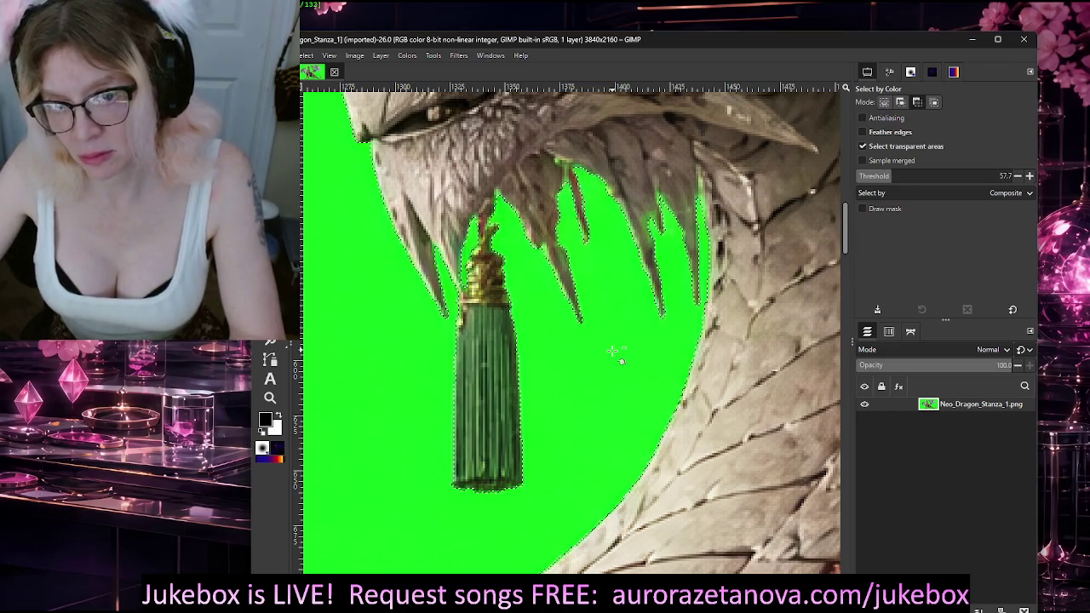
ctrl+scroll(613, 351, down, 2)
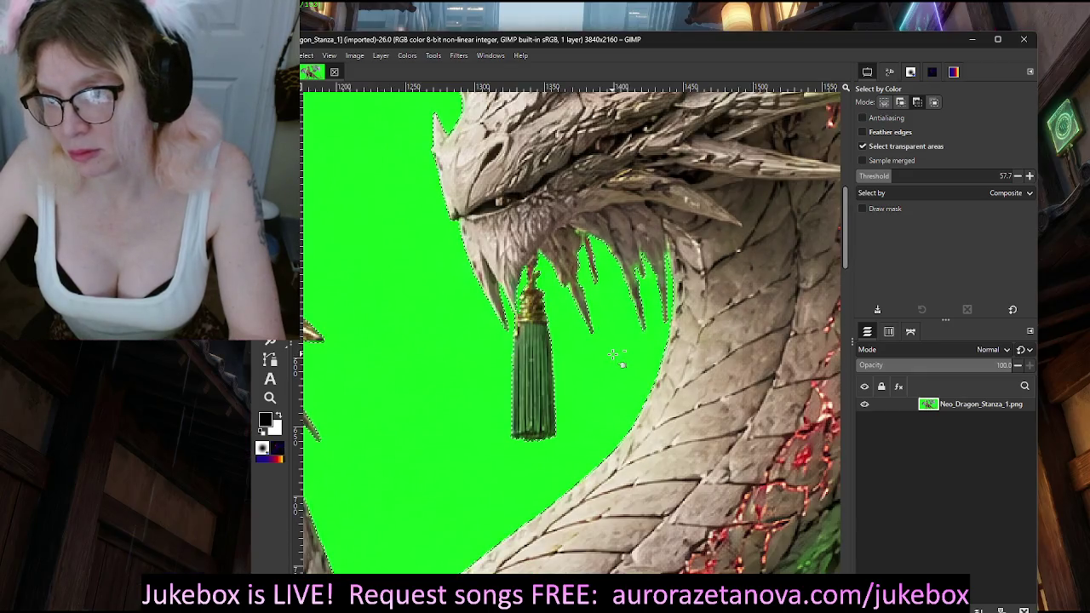
ctrl+scroll(615, 357, down, 2)
ctrl+scroll(639, 426, down, 2)
ctrl+scroll(672, 511, down, 1)
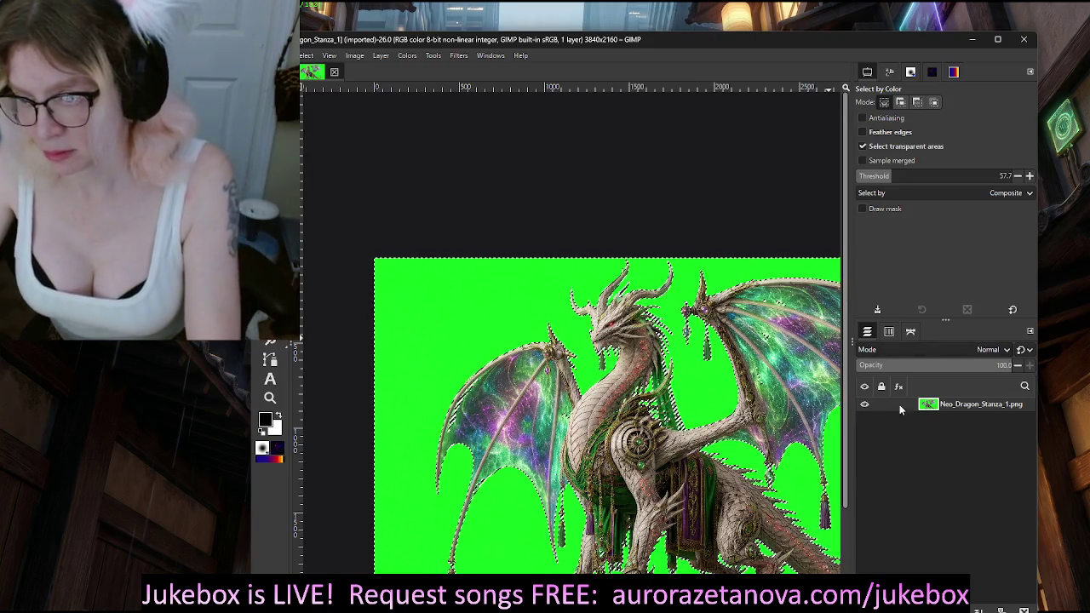
right_click(898, 407)
click(944, 344)
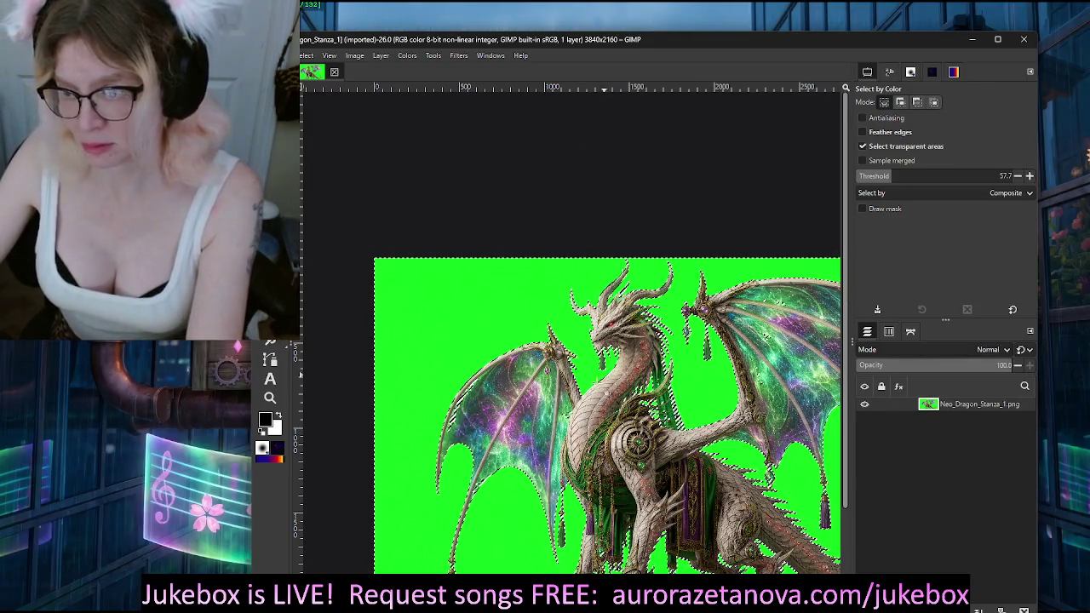
key(Delete)
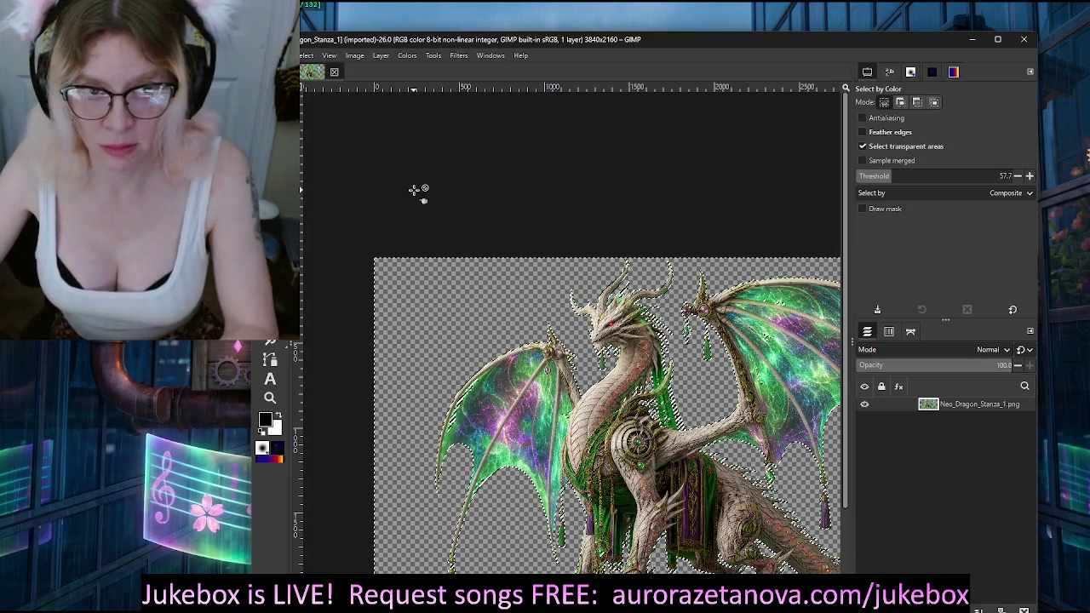
Step: Rotate, pan and zoom the canvas to inspect the dragon's edges for leftover green fringe
mouse_move(545, 221)
mouse_down()
mouse_move(698, 374)
mouse_move(686, 393)
mouse_up()
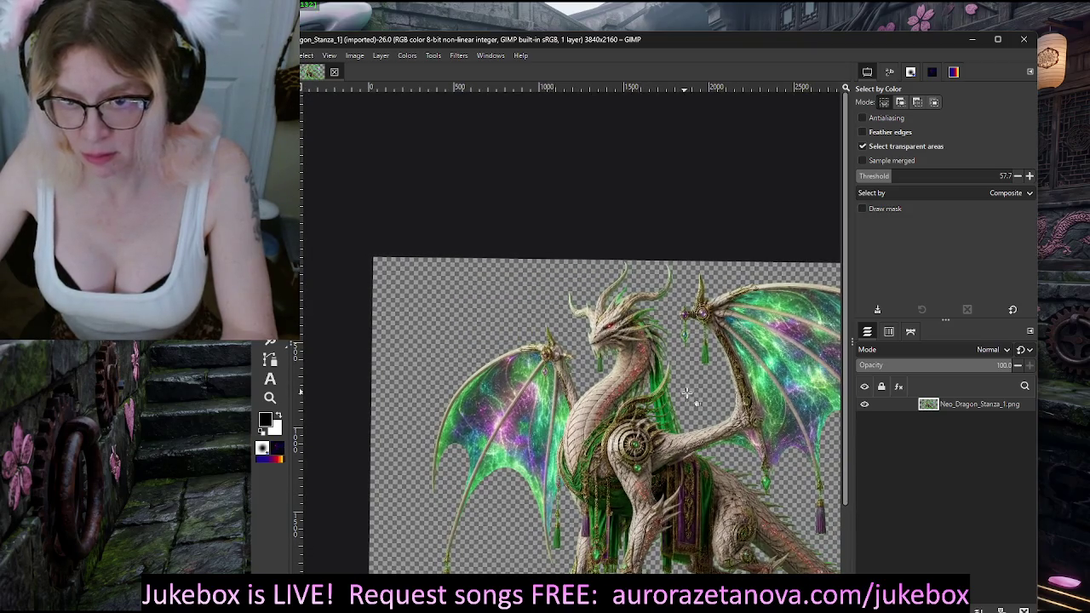
drag(705, 399, 633, 319)
mouse_move(583, 258)
mouse_down()
mouse_move(538, 256)
mouse_move(626, 343)
mouse_up()
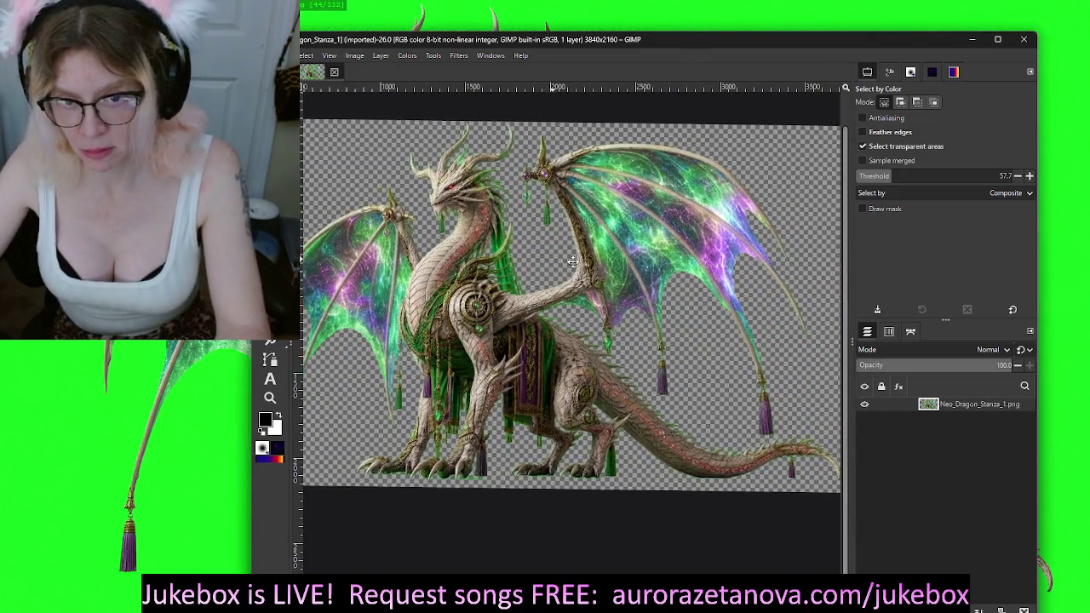
scroll(625, 343, up, 2)
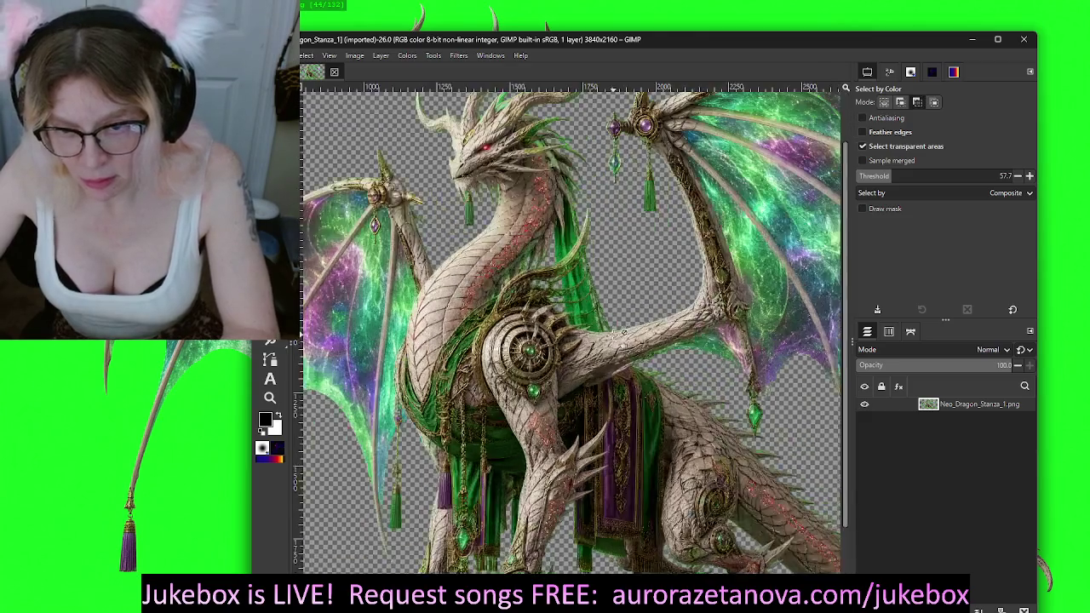
scroll(596, 306, up, 1)
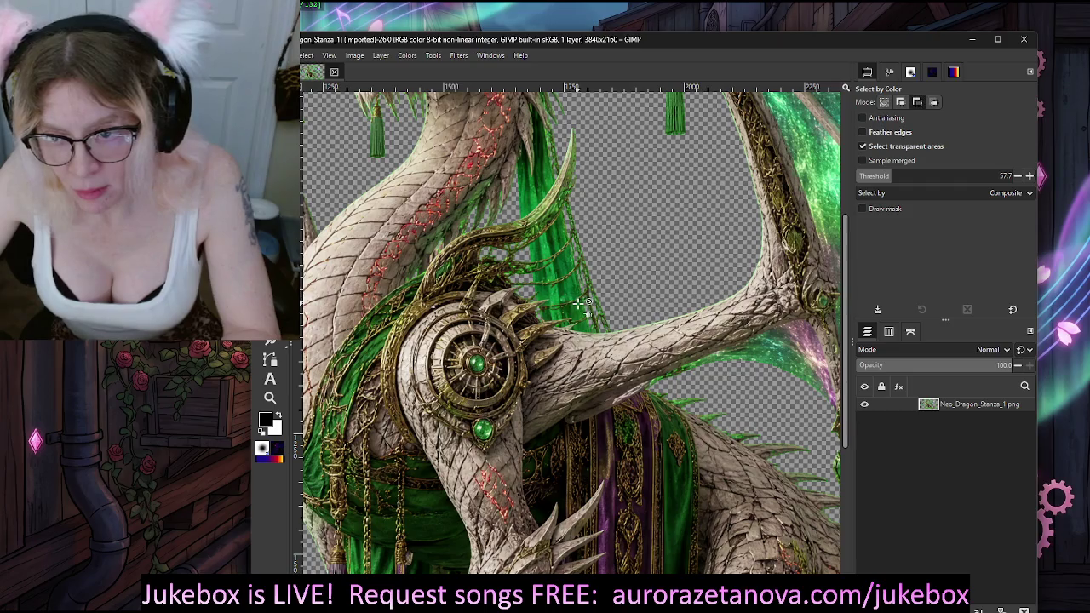
scroll(579, 303, down, 1)
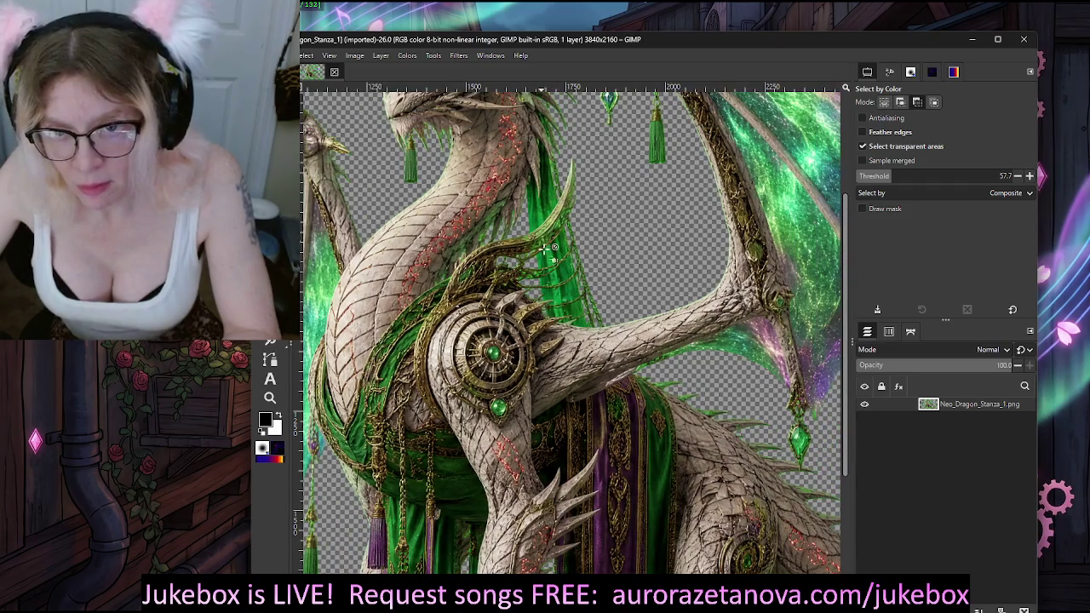
scroll(562, 298, down, 1)
scroll(562, 298, down, 2)
scroll(560, 296, down, 1)
scroll(559, 293, up, 1)
scroll(553, 292, up, 1)
scroll(545, 291, up, 1)
scroll(538, 289, up, 1)
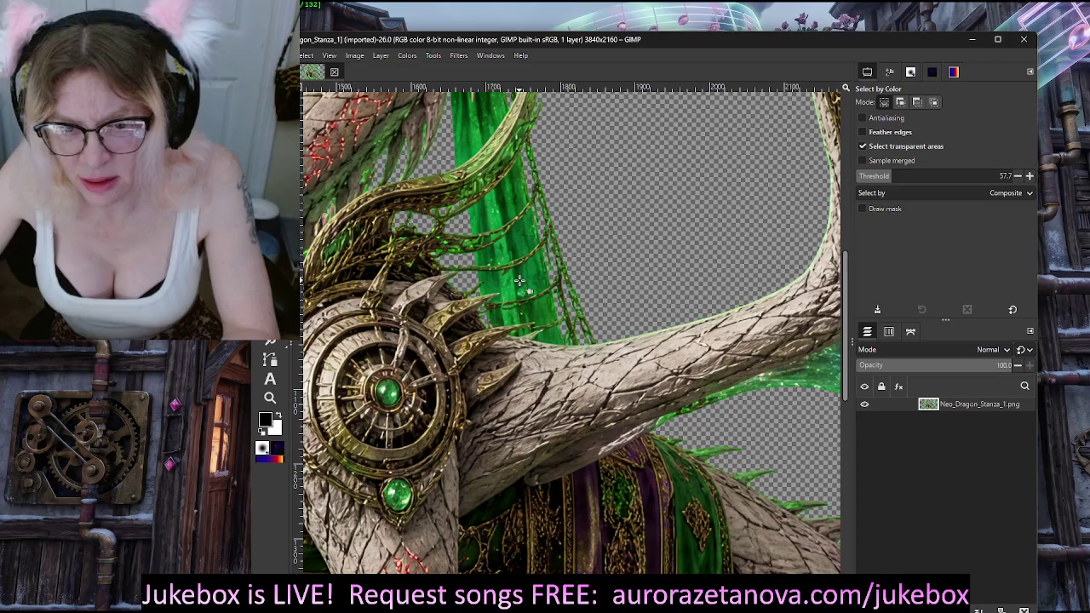
Step: Select the leftover green strands beside the dragon's shoulder with Select by Color at threshold 31.6
click(522, 280)
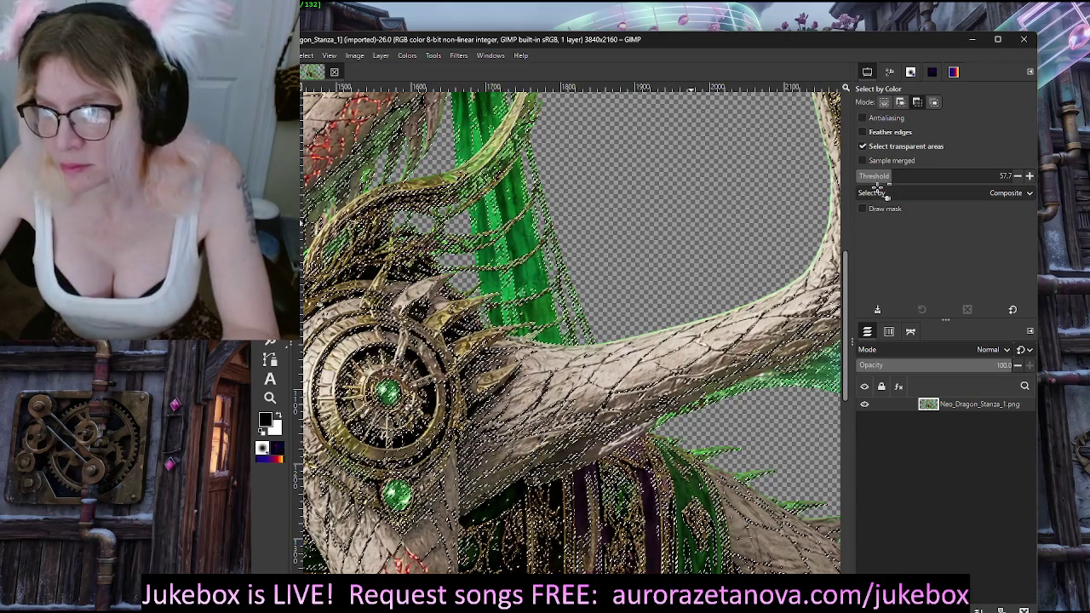
drag(892, 176, 876, 176)
click(518, 260)
click(523, 277)
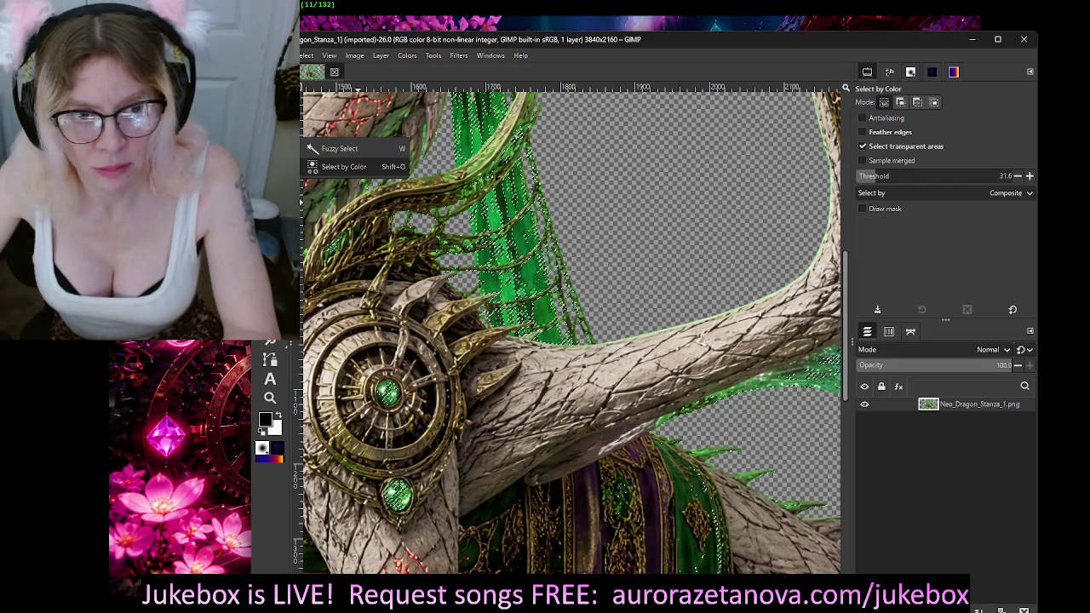
click(341, 146)
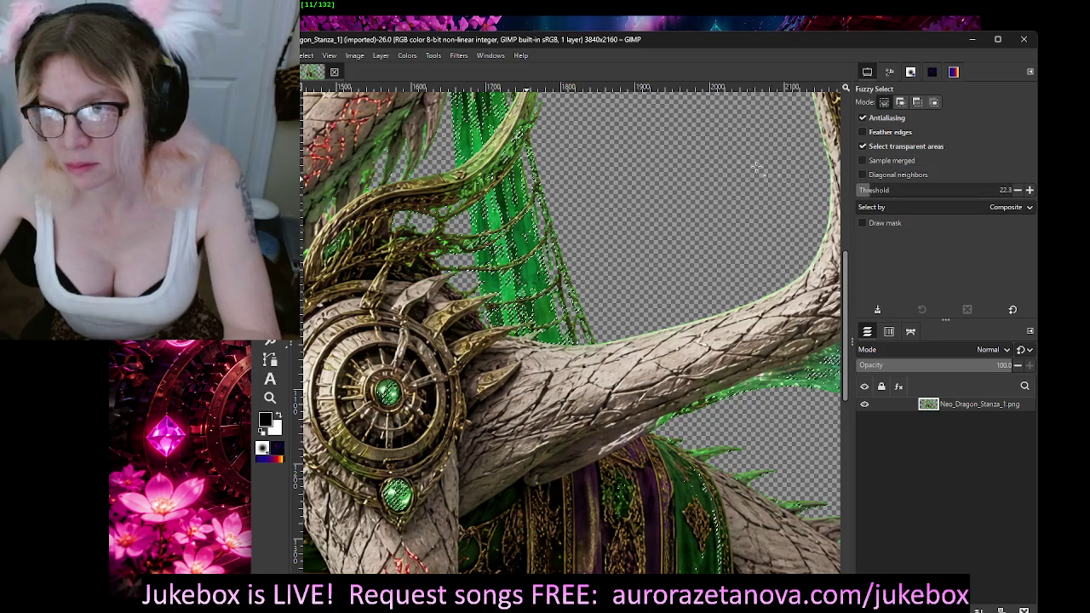
Step: Fuzzy-select the green strip beside the dragon's neck at threshold 34.4, adding its pieces
click(527, 281)
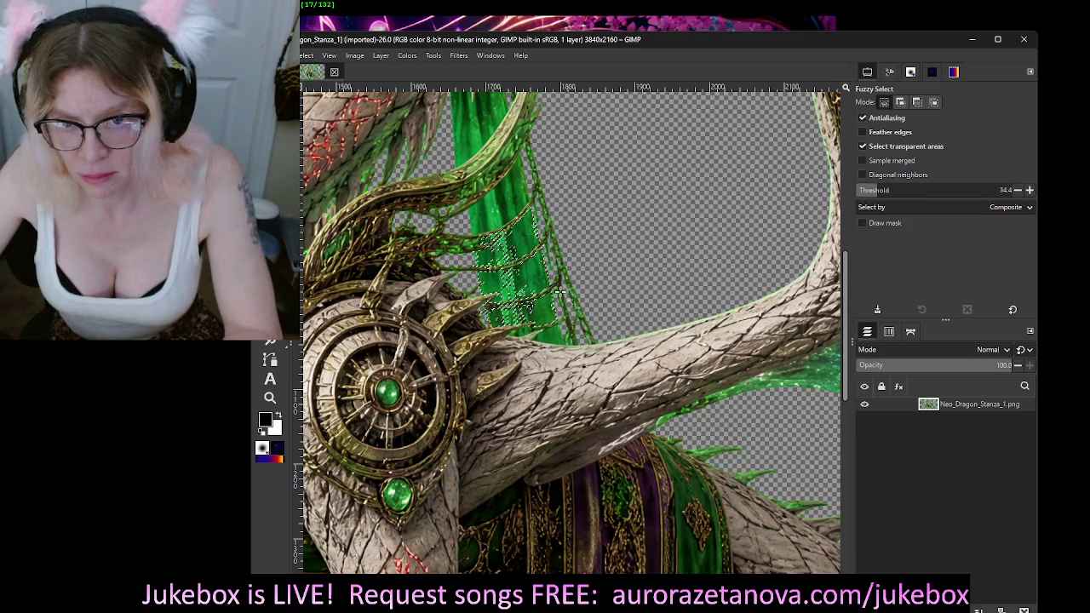
shift+click(522, 249)
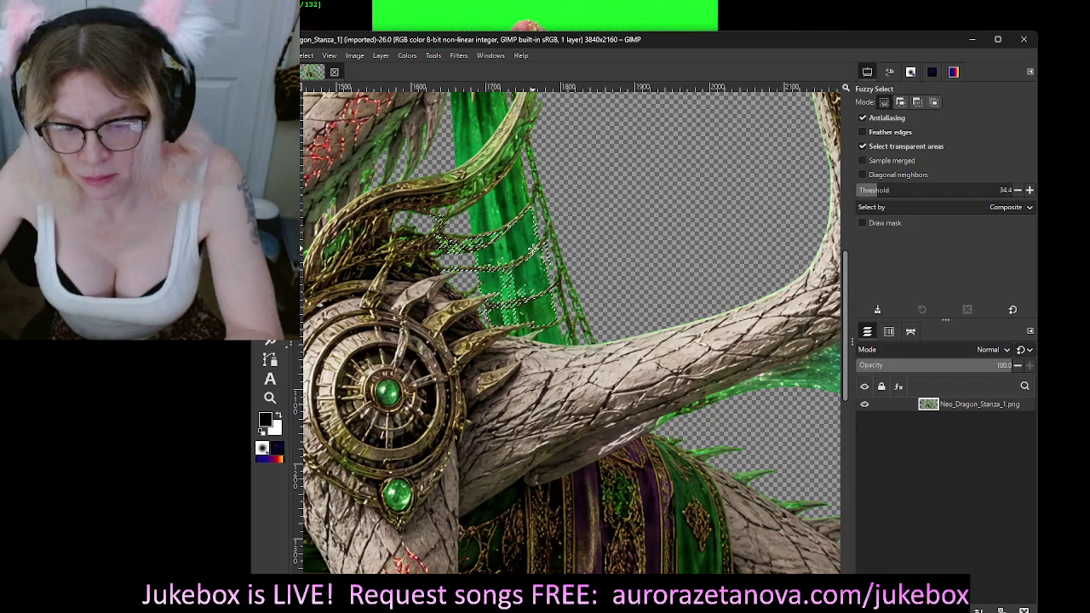
key(ctrl+z)
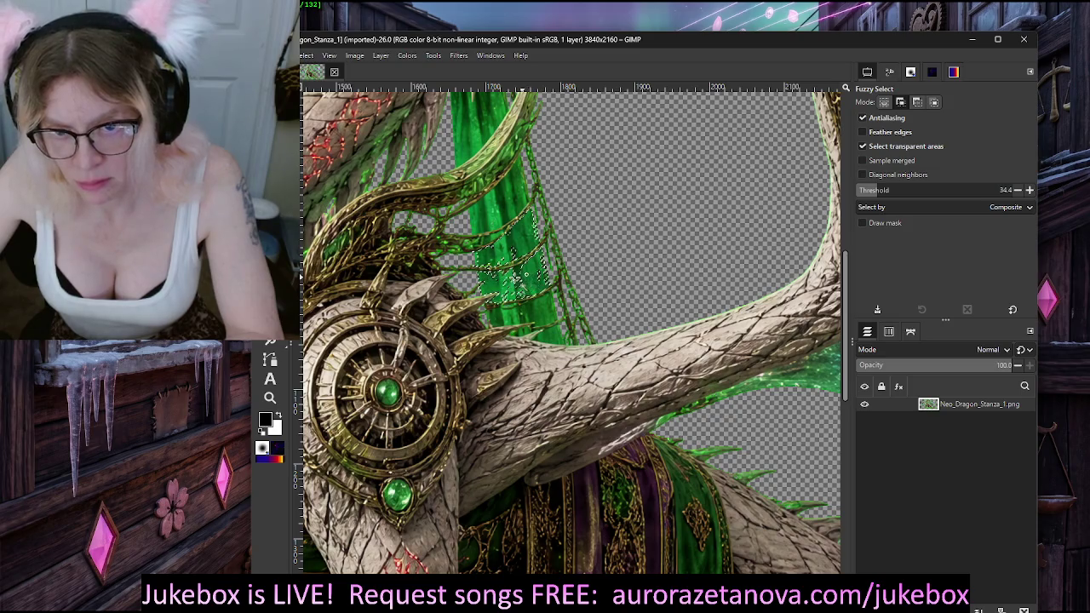
scroll(516, 280, up, 5)
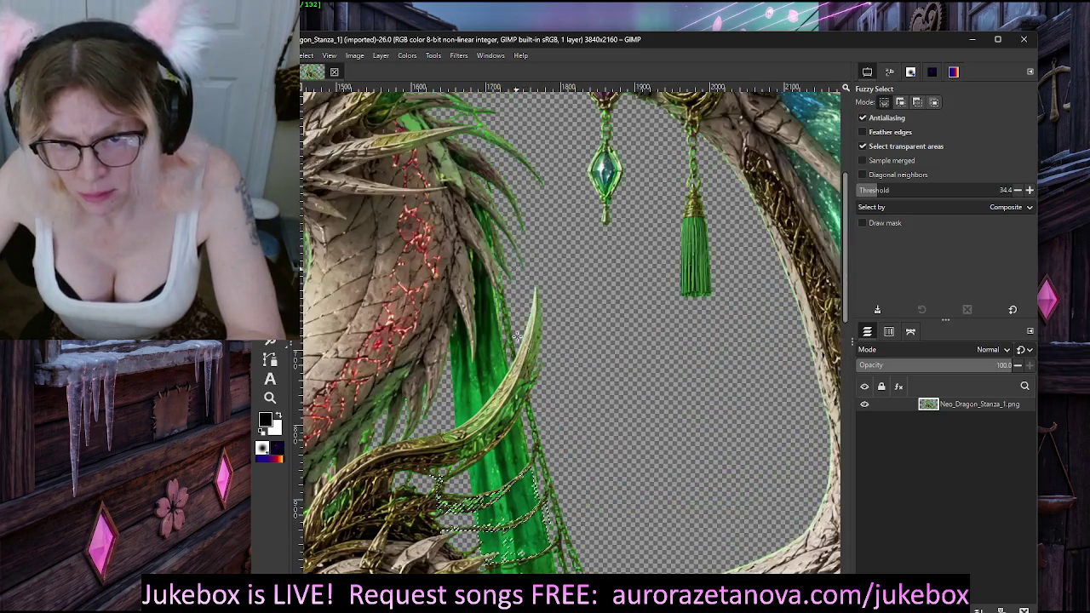
shift+click(494, 377)
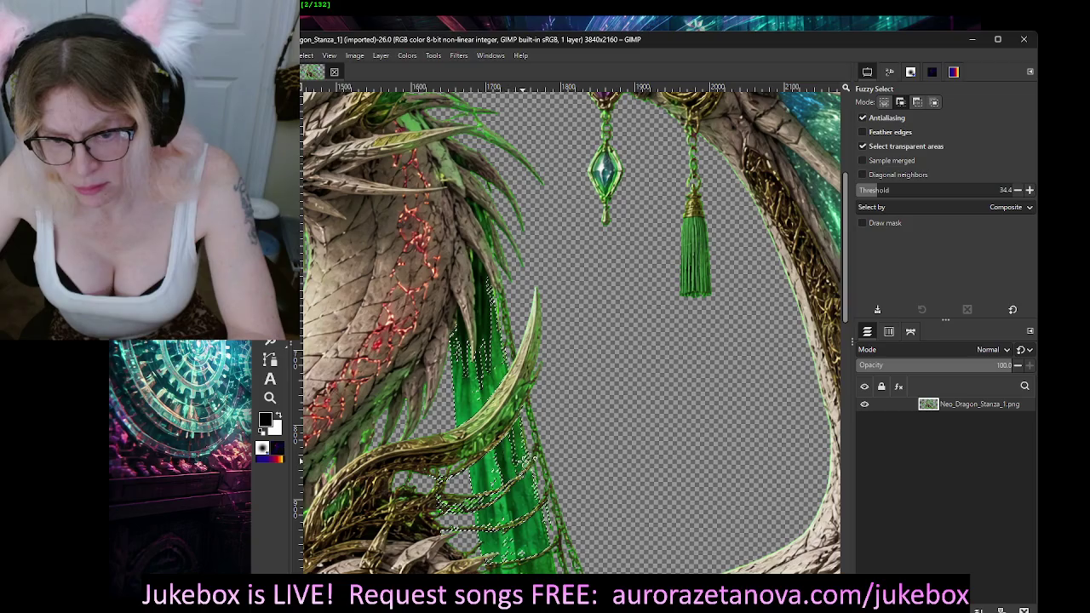
shift+click(500, 469)
drag(487, 482, 492, 482)
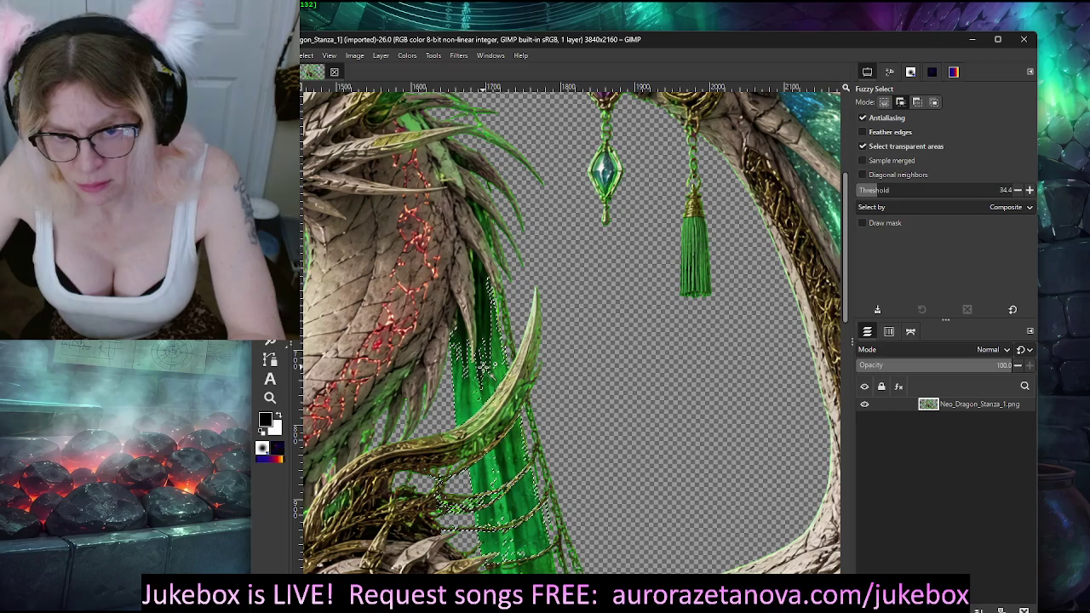
Step: Add the remaining green strip pixels to the selection and delete them to transparency
scroll(647, 480, down, 1)
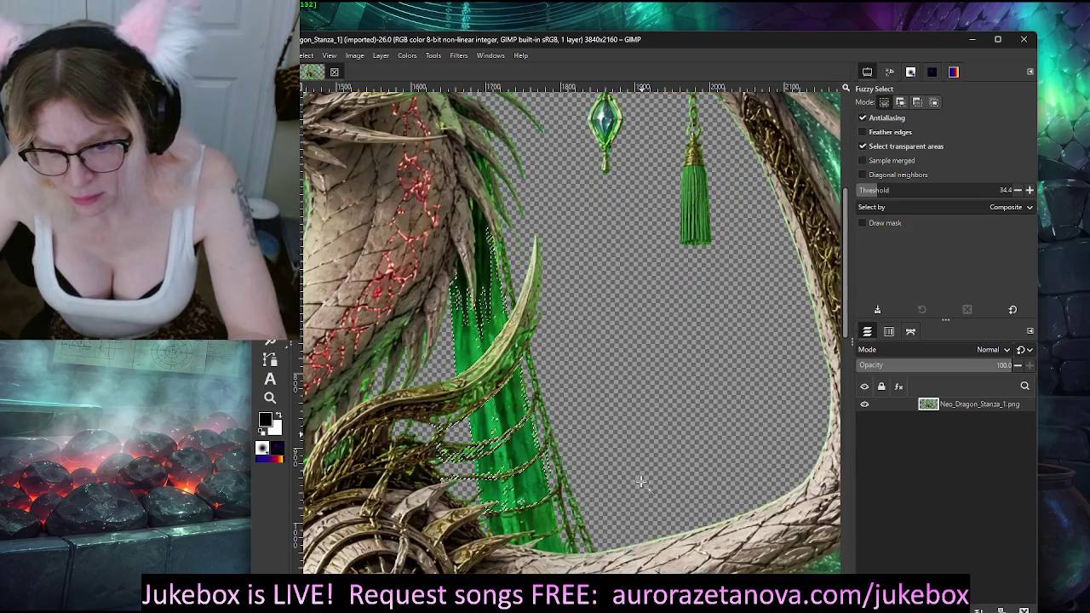
scroll(639, 479, down, 5)
scroll(644, 383, down, 3)
scroll(645, 364, up, 1)
scroll(596, 366, up, 4)
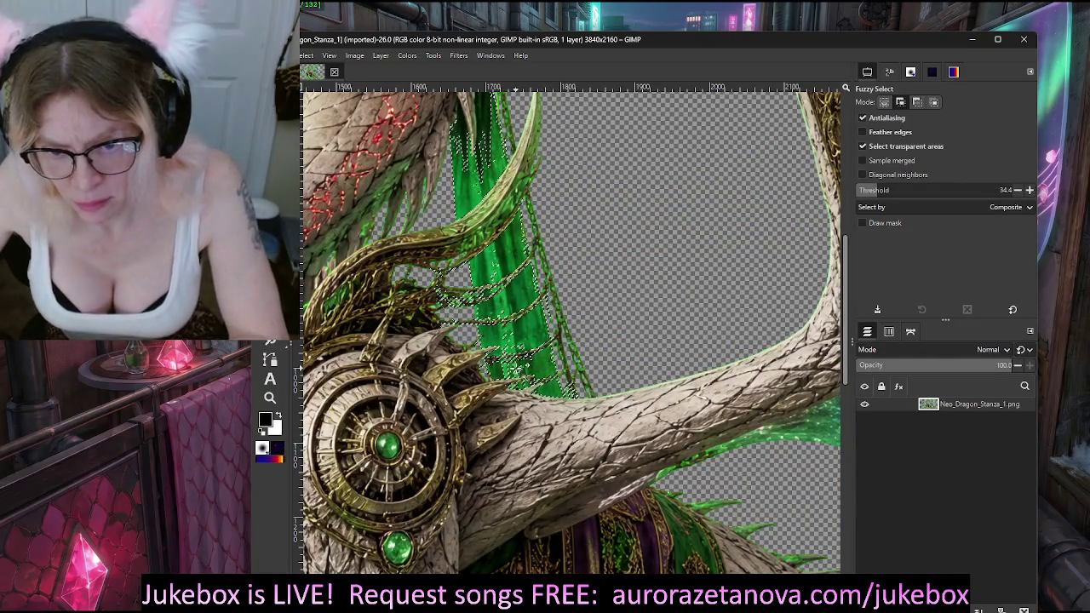
click(514, 323)
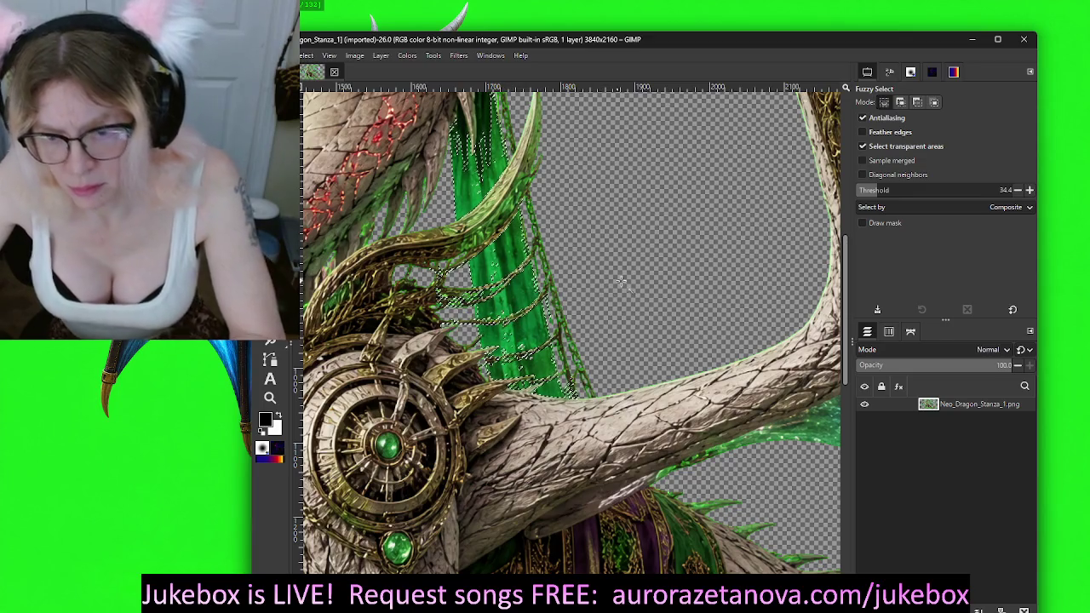
key(Delete)
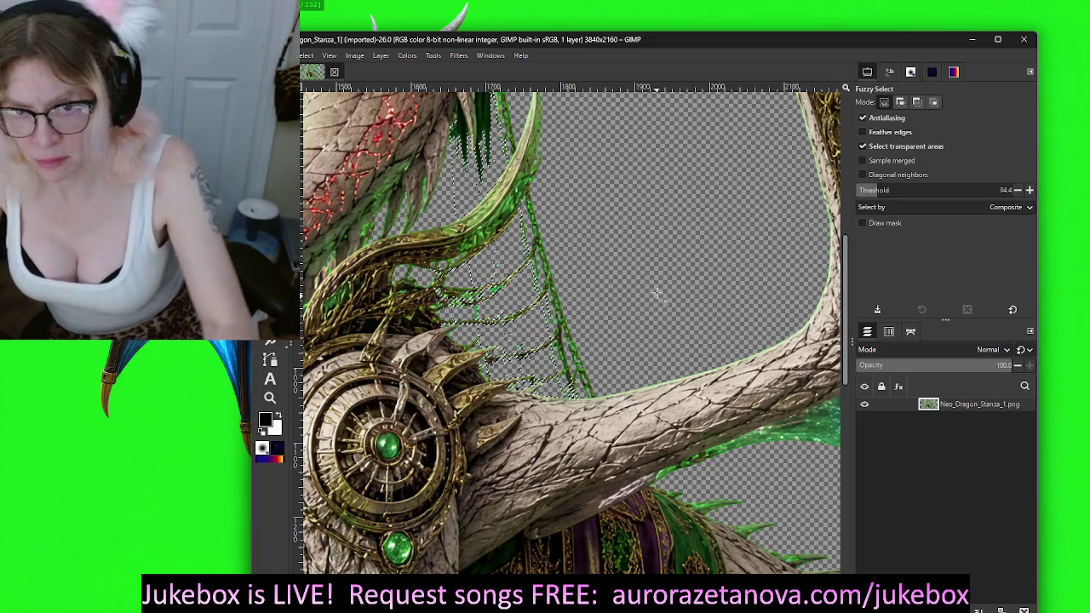
Step: Zoom in on the dragon's claws and fuzzy-select the transparent area around the dragon
scroll(656, 292, down, 2)
scroll(660, 288, down, 1)
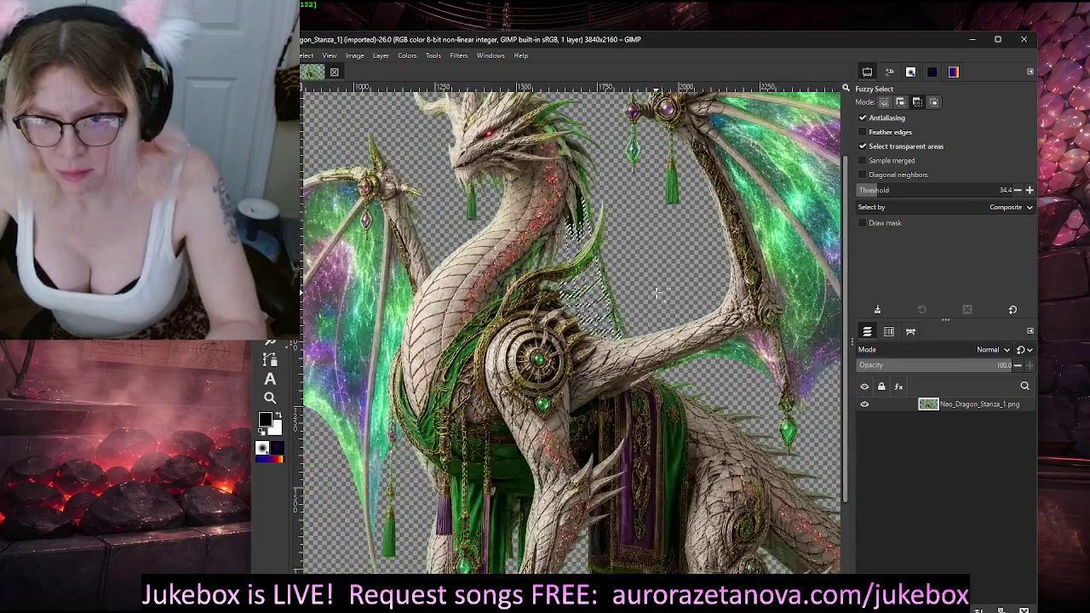
scroll(668, 283, down, 1)
scroll(673, 281, down, 2)
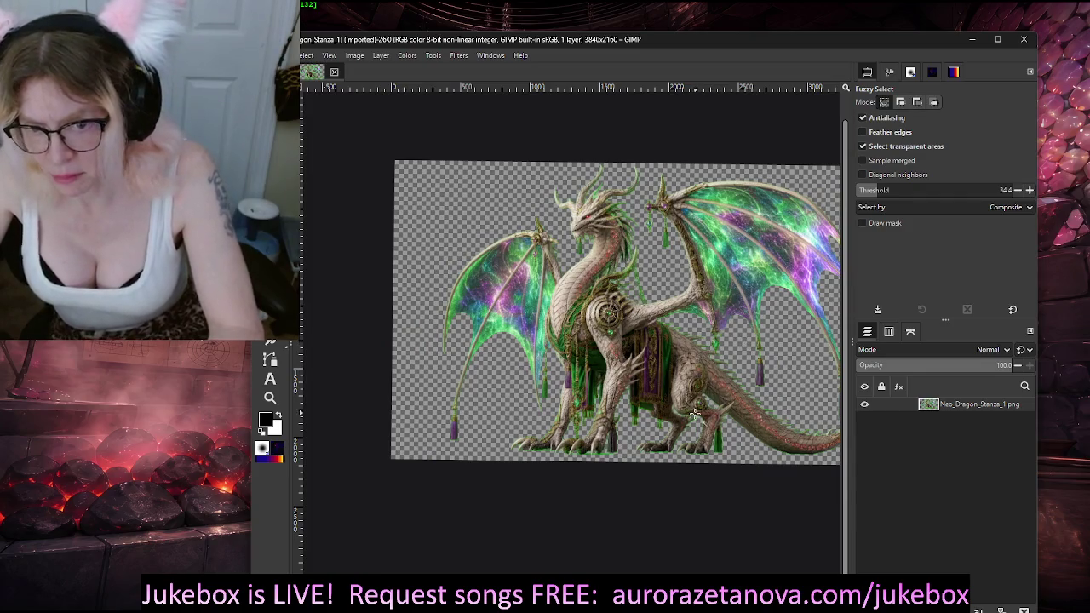
scroll(604, 444, up, 1)
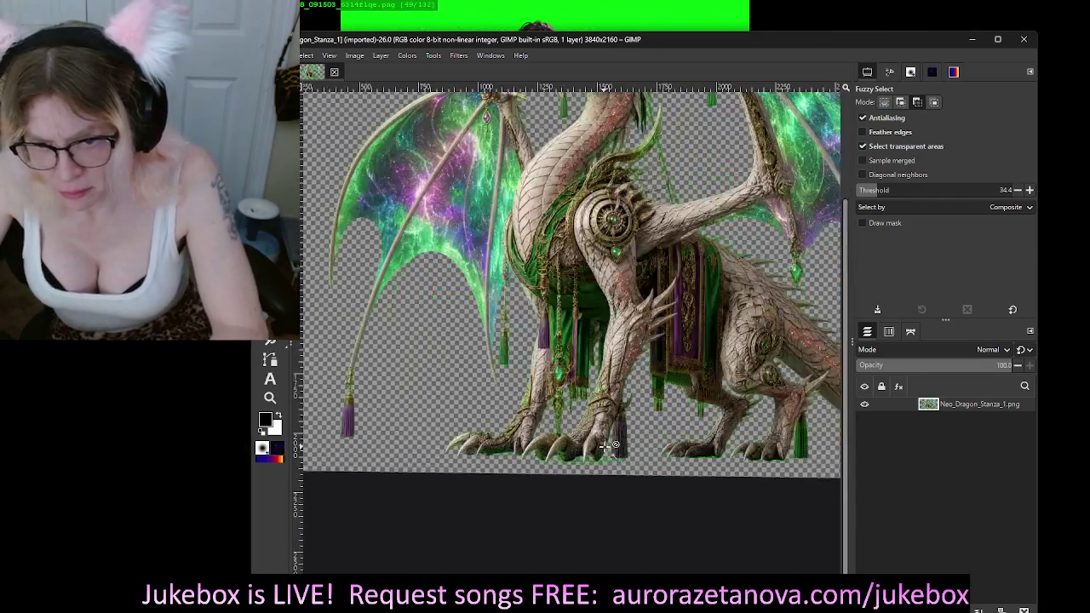
scroll(604, 444, up, 4)
scroll(690, 443, down, 2)
scroll(689, 443, down, 1)
scroll(652, 482, up, 1)
scroll(651, 479, up, 2)
scroll(651, 479, up, 2)
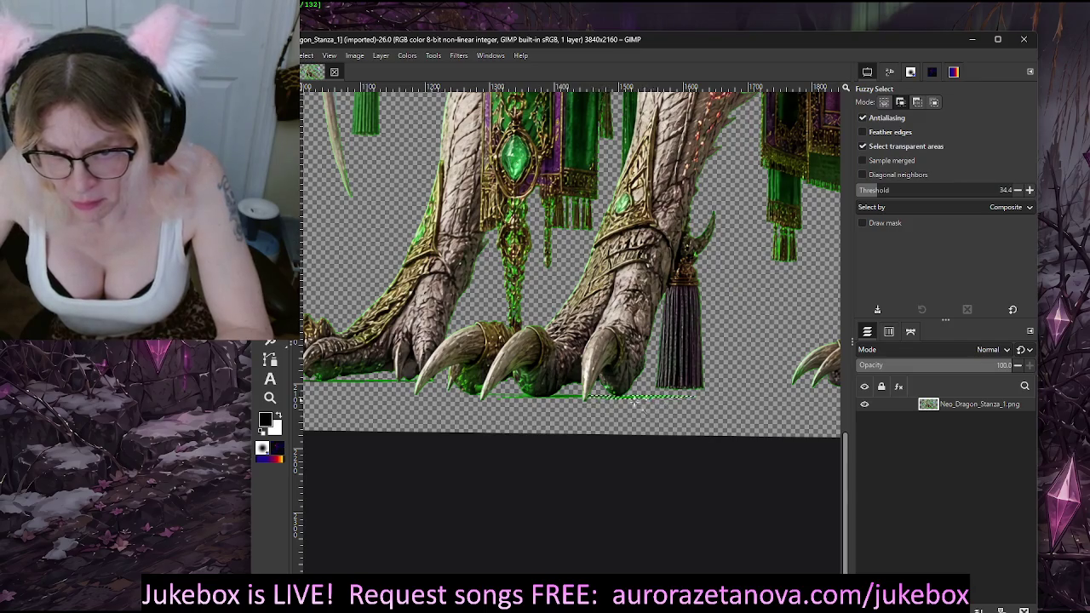
click(516, 398)
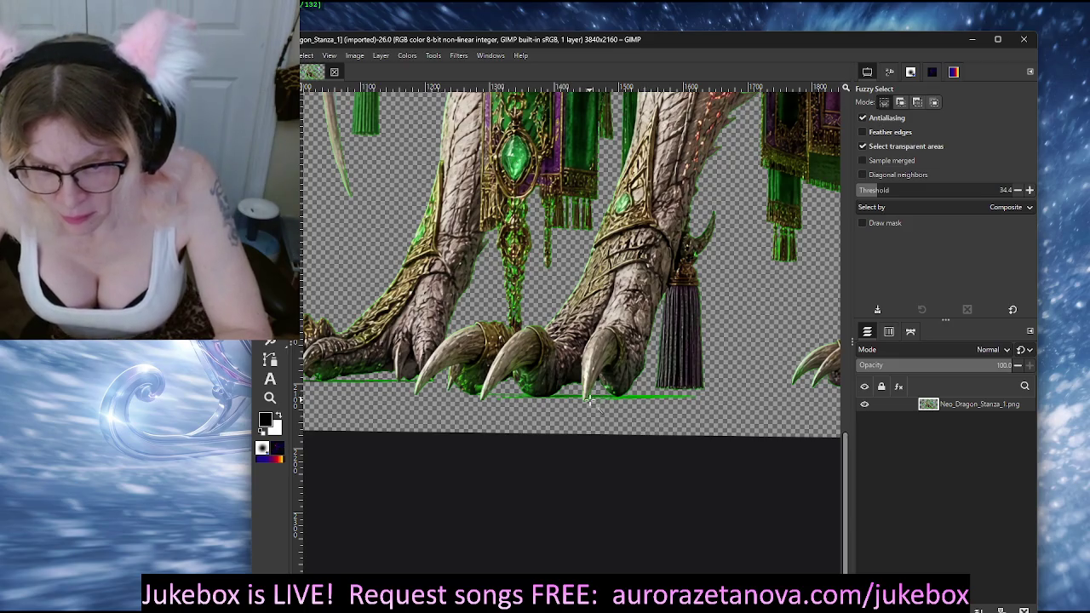
Step: Select the thin green line under the claws across its full width and switch to the Eraser
scroll(649, 432, left, 3)
scroll(639, 424, left, 3)
scroll(686, 393, right, 3)
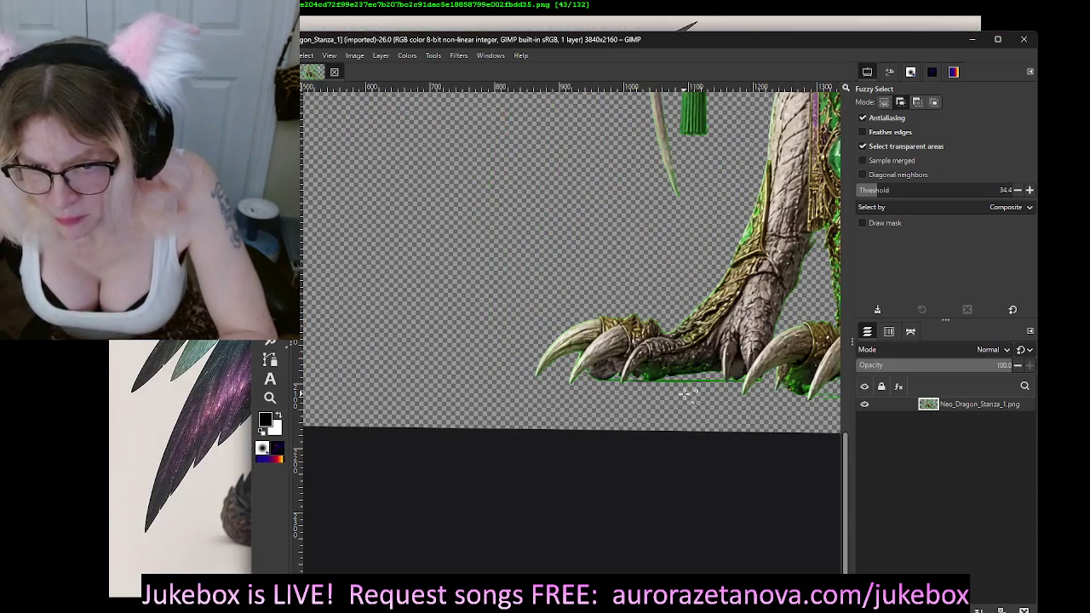
scroll(682, 397, up, 1)
scroll(682, 388, up, 1)
scroll(682, 376, up, 1)
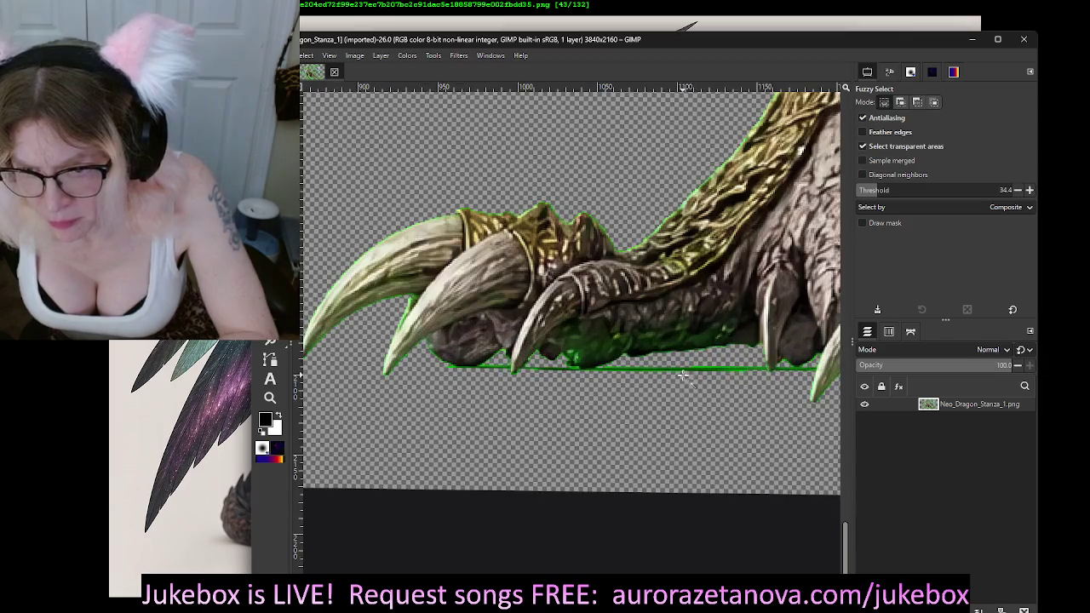
click(683, 368)
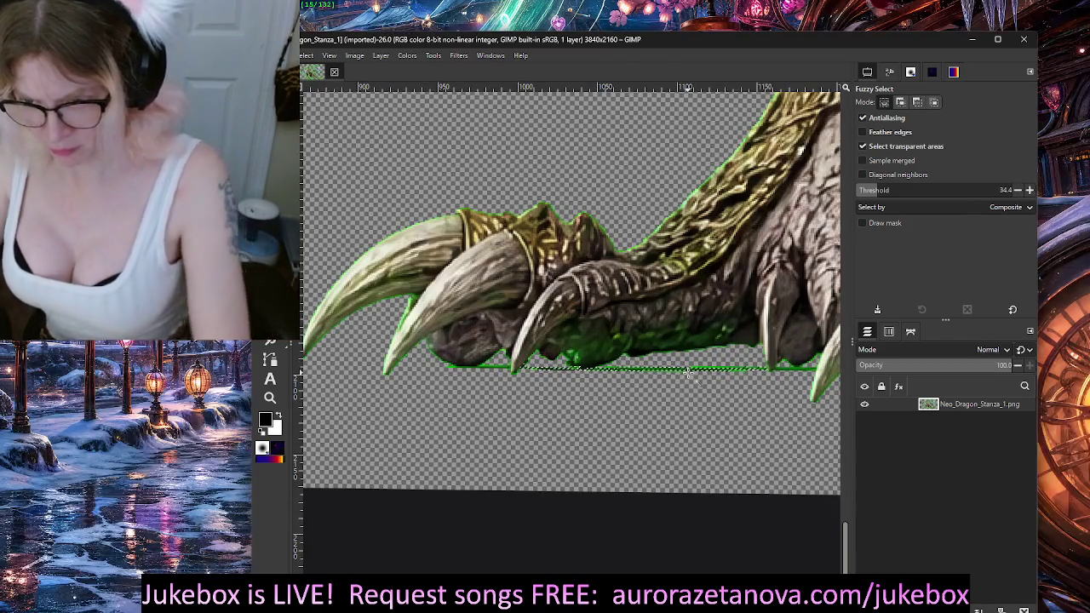
click(728, 367)
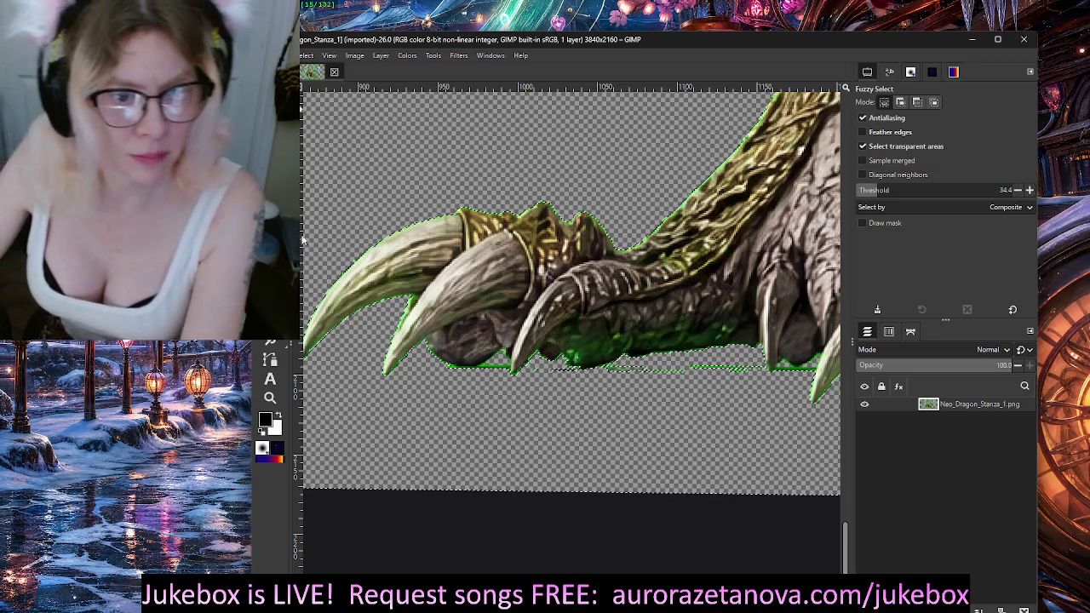
key(shift+e)
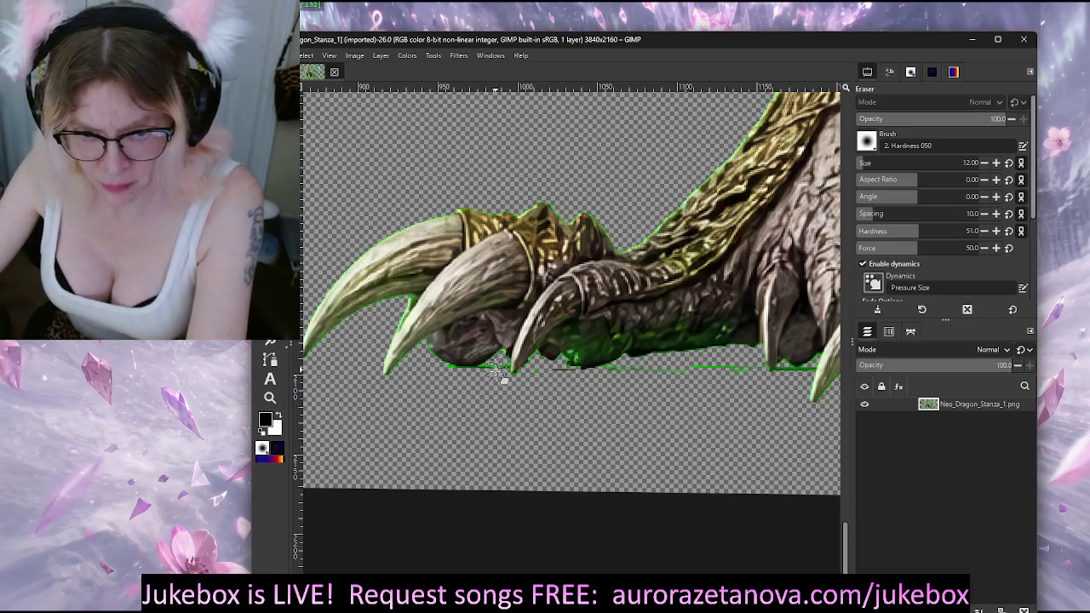
Step: Set the eraser to full hardness and erase the green line beneath the claw and tassel
key(shift+bracketright)
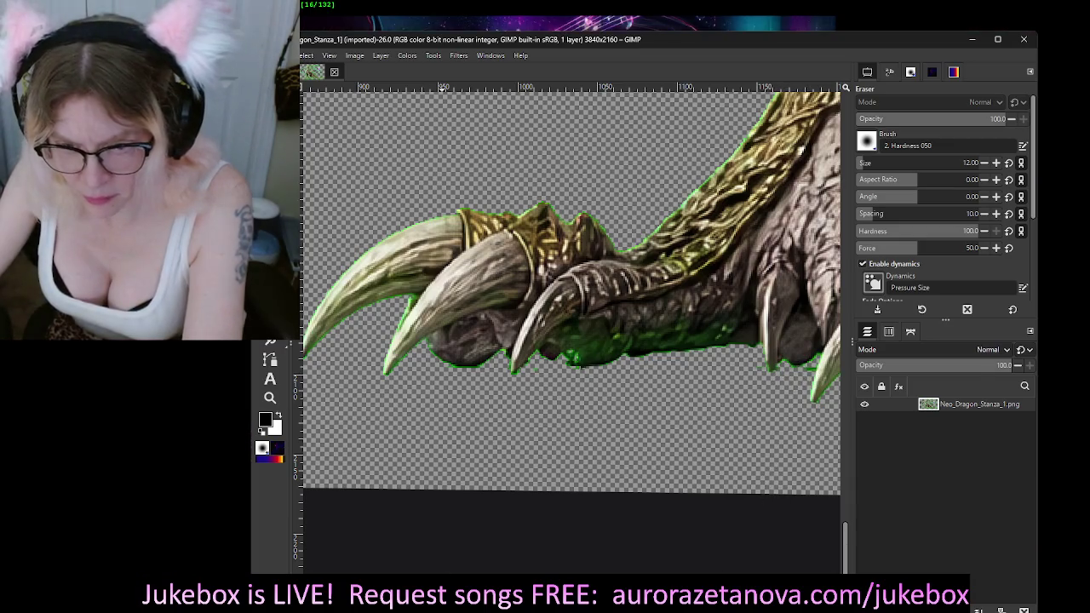
scroll(377, 474, right, 5)
scroll(377, 475, right, 5)
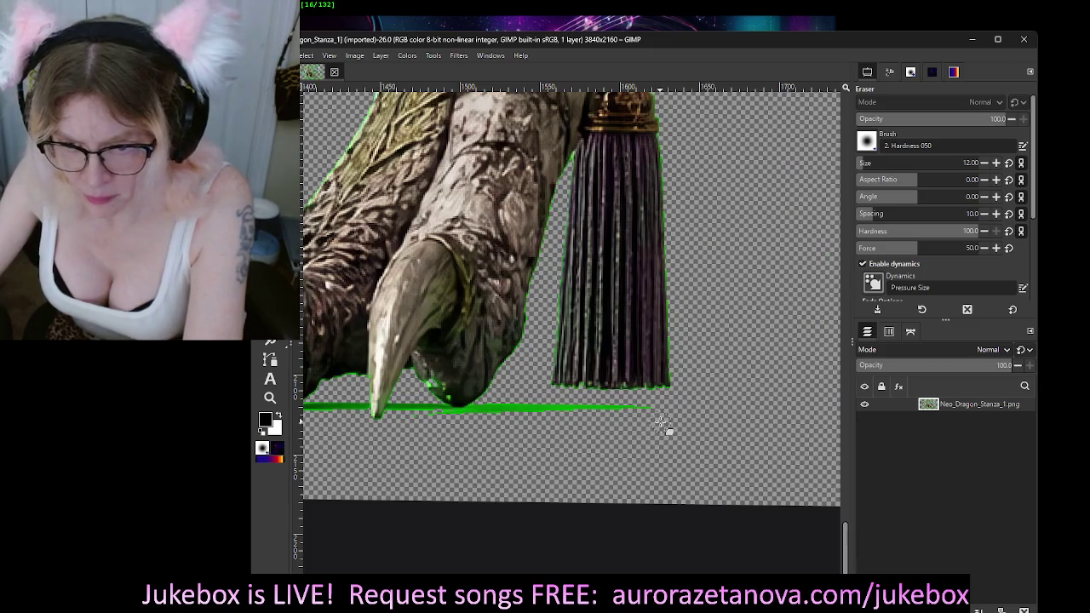
drag(630, 408, 546, 409)
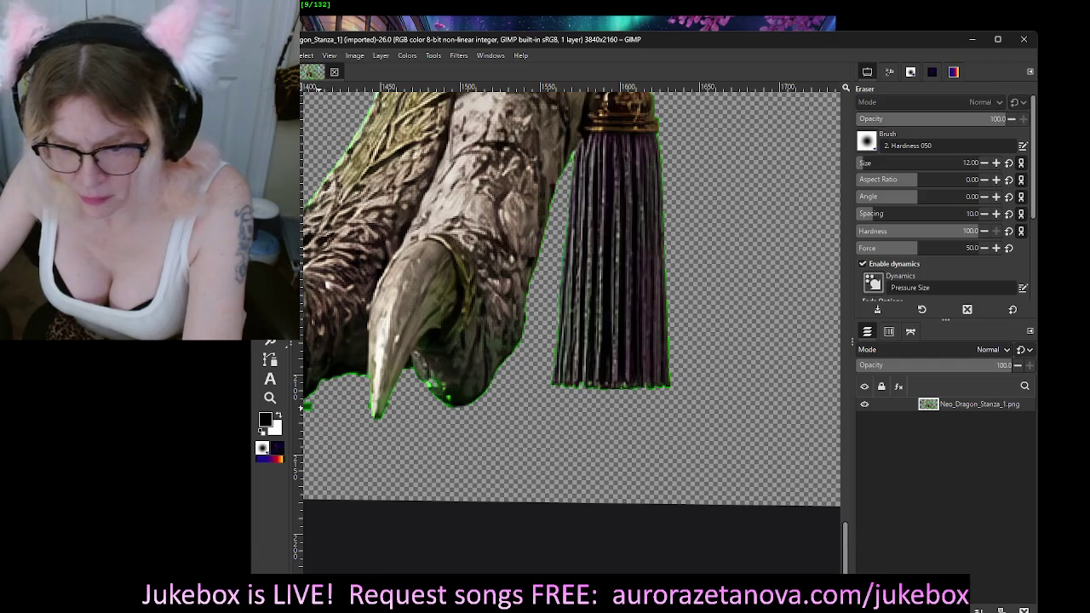
scroll(569, 452, left, 5)
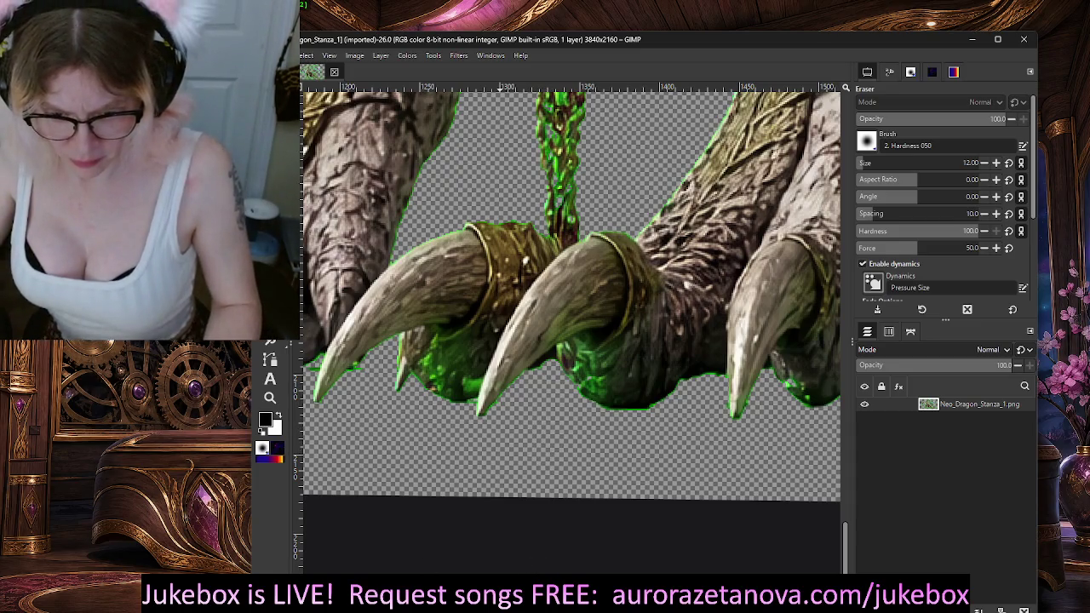
scroll(571, 290, left, 5)
scroll(571, 290, left, 1)
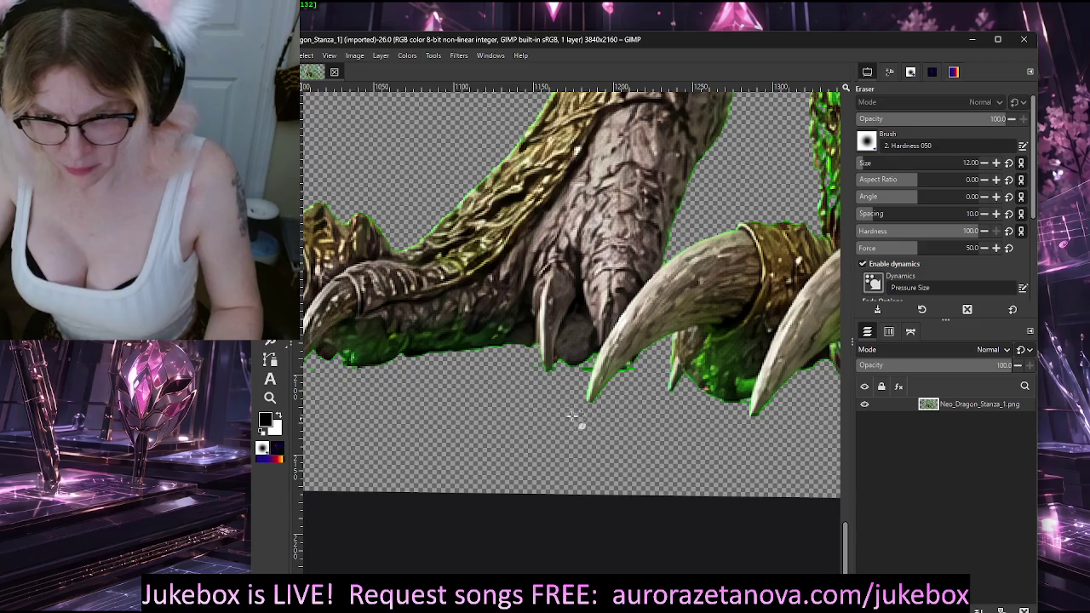
scroll(573, 417, down, 6)
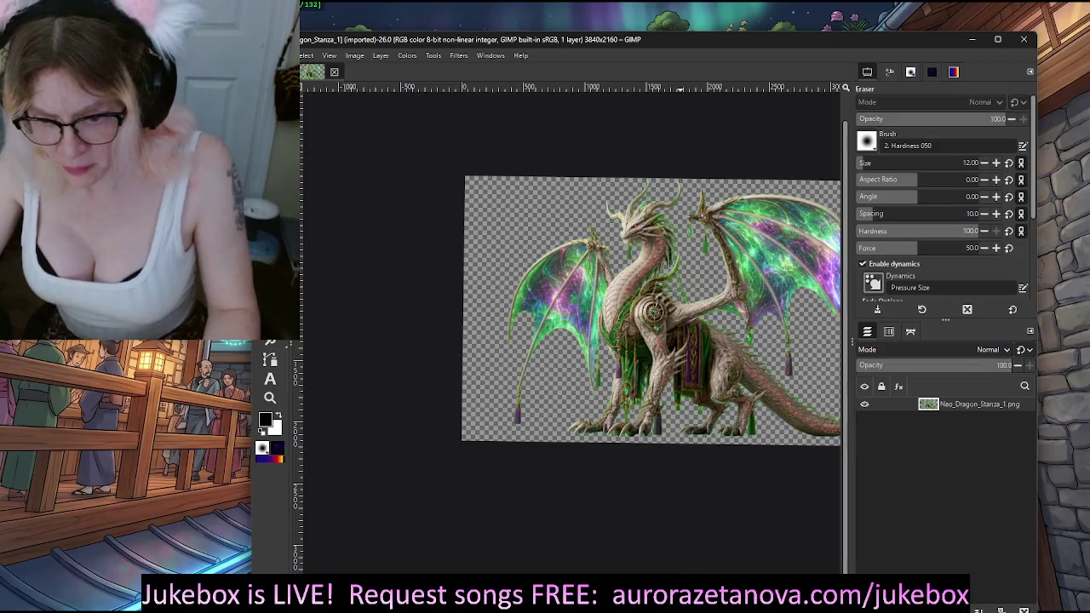
Step: Centre the dragon and zoom in on its feet to about 225%
drag(679, 417, 554, 418)
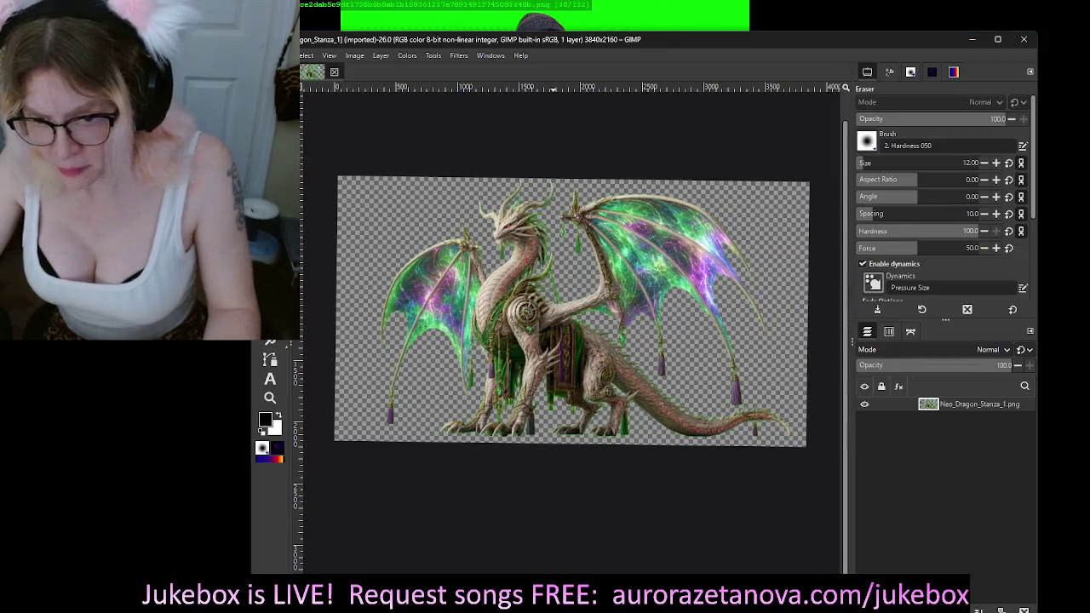
scroll(586, 446, up, 3)
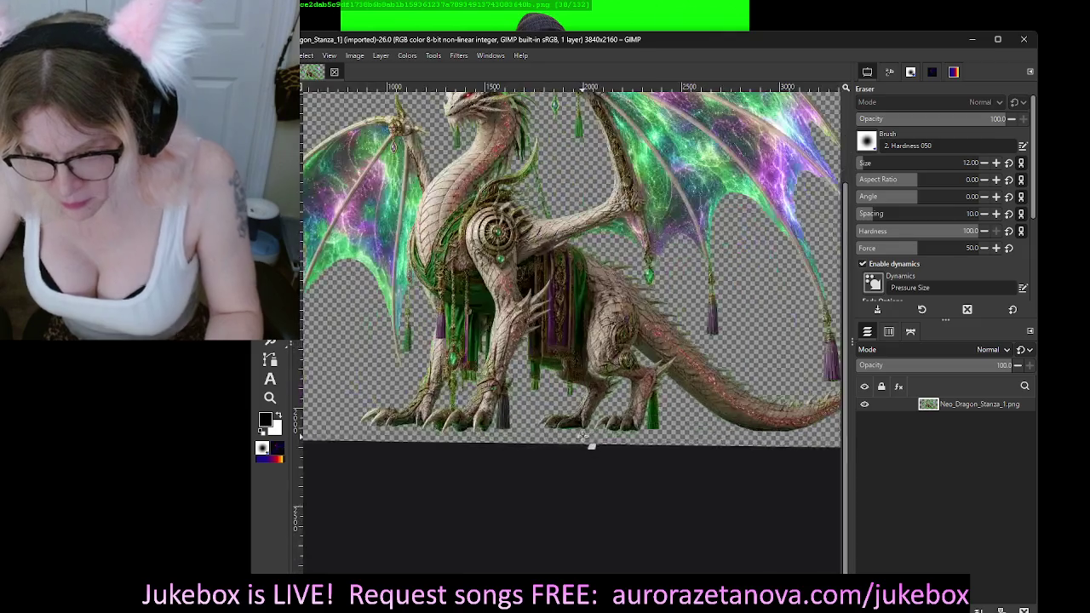
scroll(584, 437, up, 1)
scroll(584, 443, up, 1)
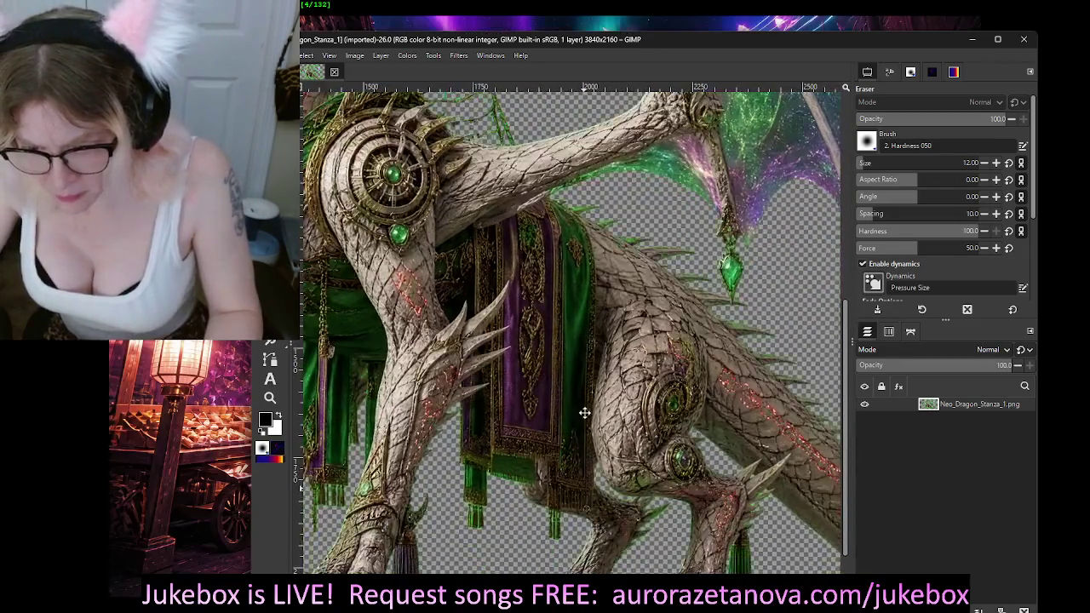
scroll(584, 413, down, 3)
scroll(593, 311, down, 2)
scroll(567, 462, up, 1)
scroll(596, 414, up, 1)
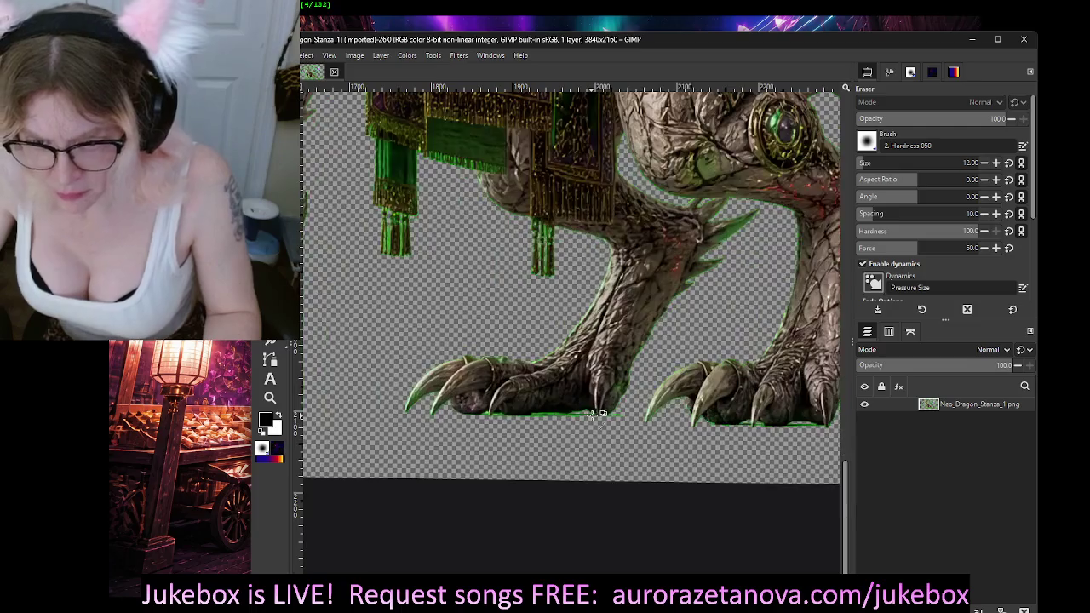
scroll(593, 415, up, 1)
scroll(583, 421, up, 1)
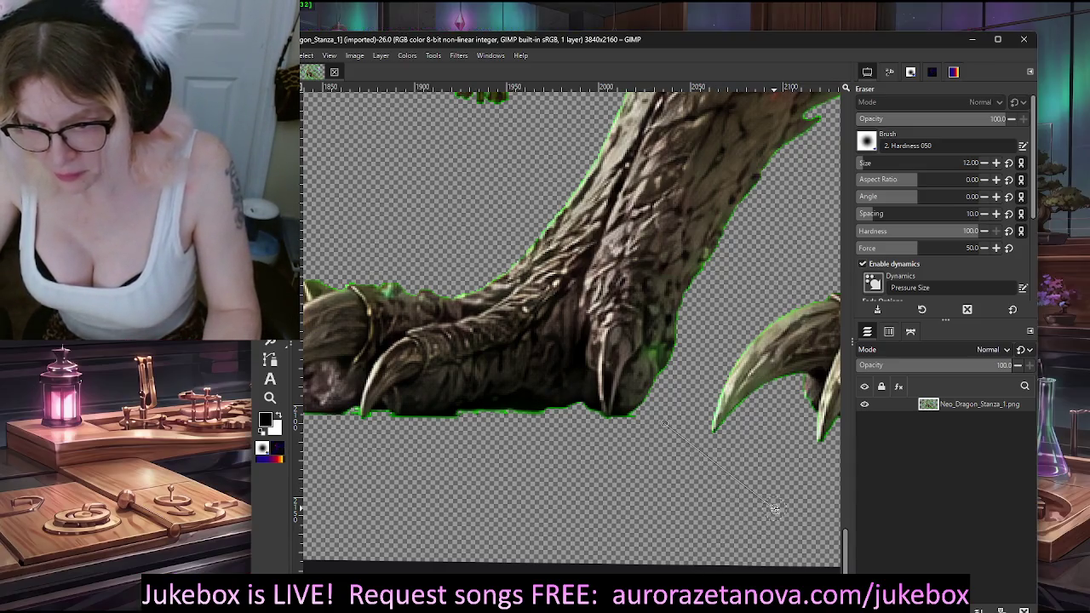
Step: With a size 8 eraser, erase stray pixels and leftover green fringe along the claw
scroll(713, 503, down, 1)
scroll(712, 502, down, 1)
scroll(709, 501, down, 1)
scroll(749, 492, down, 2)
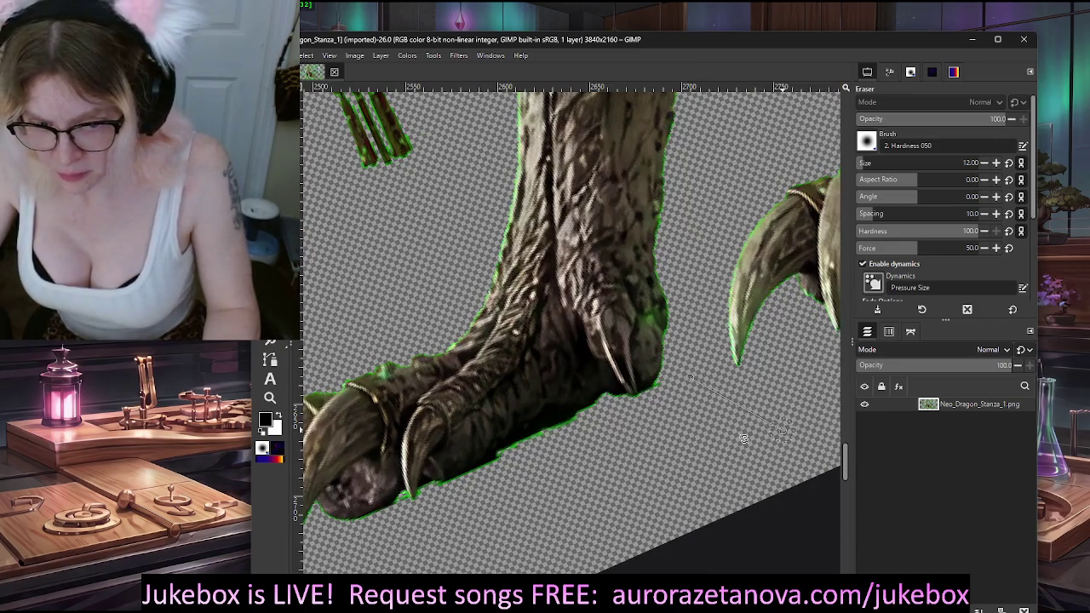
scroll(754, 437, up, 3)
scroll(642, 432, right, 5)
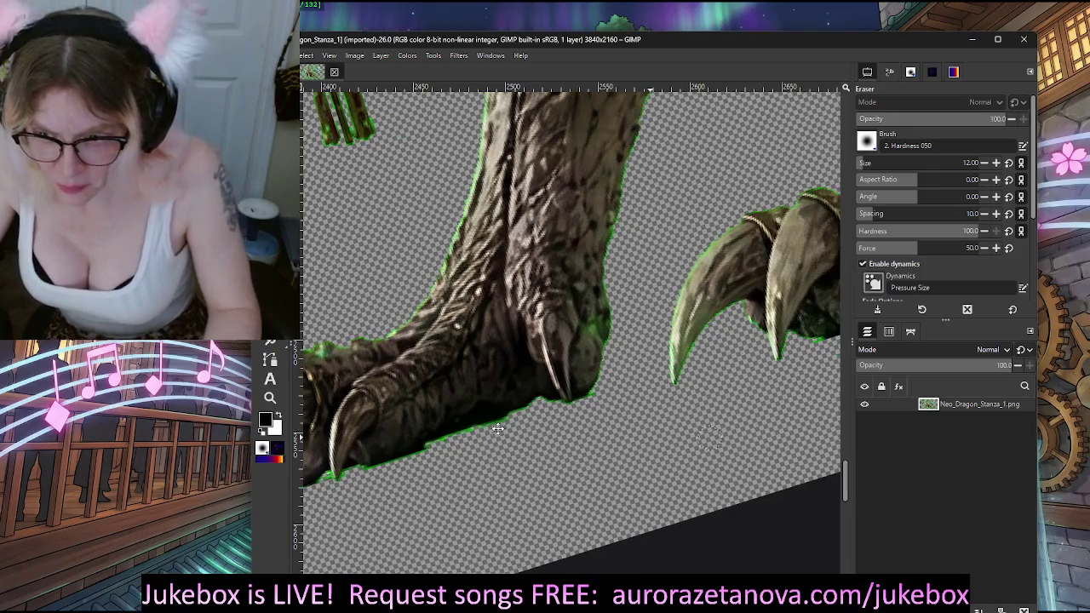
scroll(656, 401, down, 2)
ctrl+scroll(619, 314, up, 1)
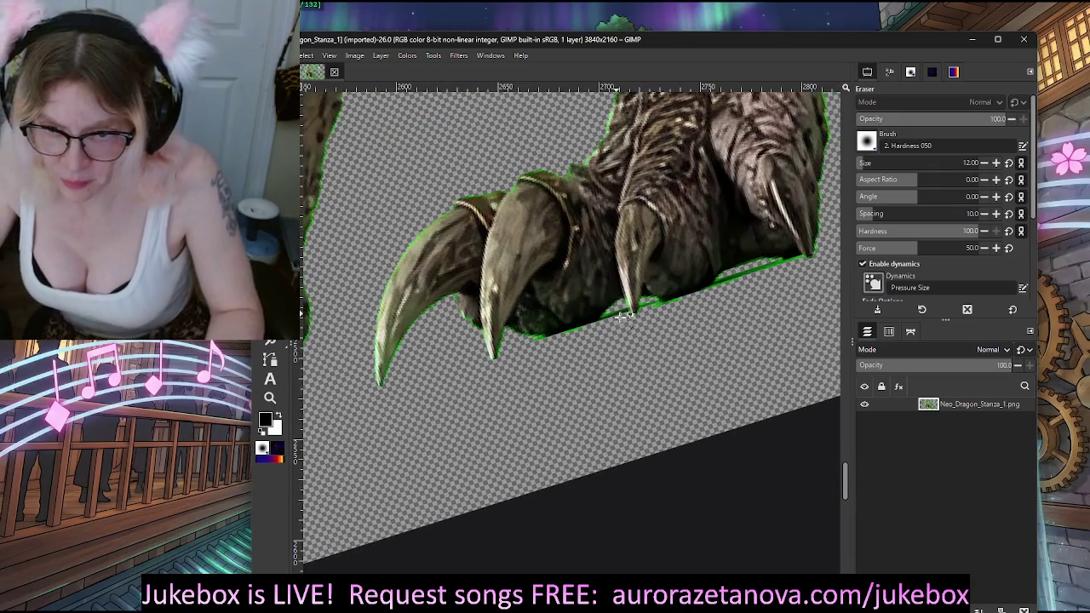
ctrl+scroll(614, 319, up, 1)
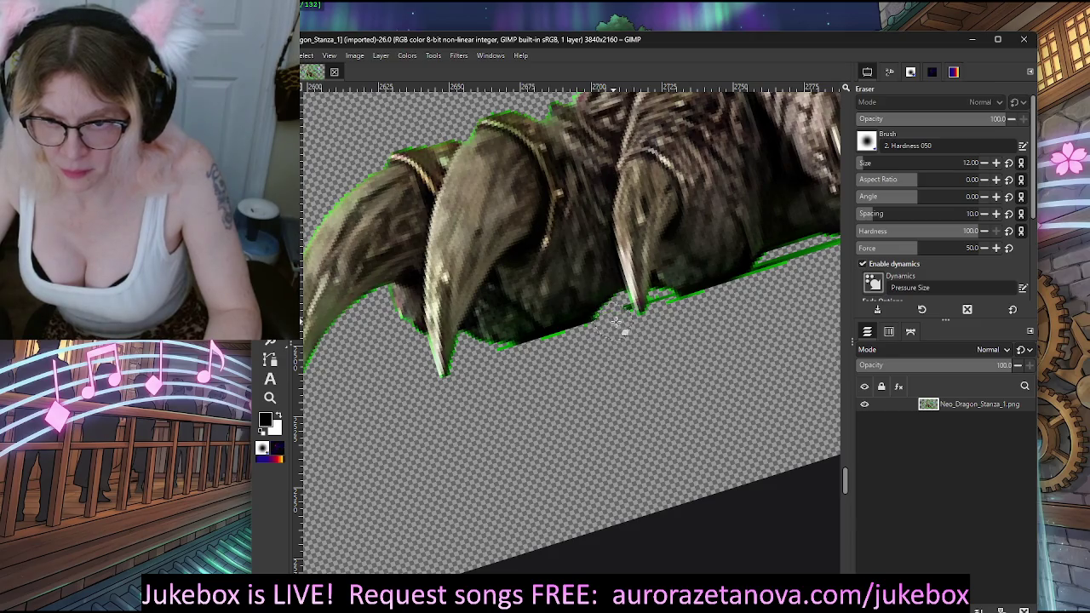
scroll(865, 163, down, 4)
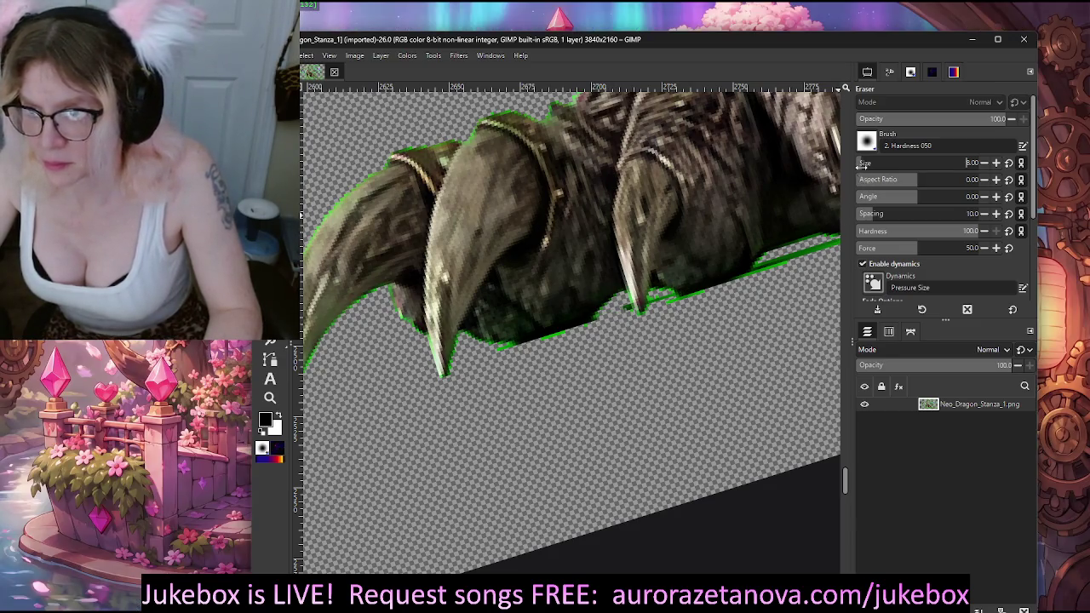
drag(660, 311, 663, 308)
mouse_move(788, 272)
mouse_down()
mouse_move(778, 275)
mouse_move(830, 245)
mouse_up()
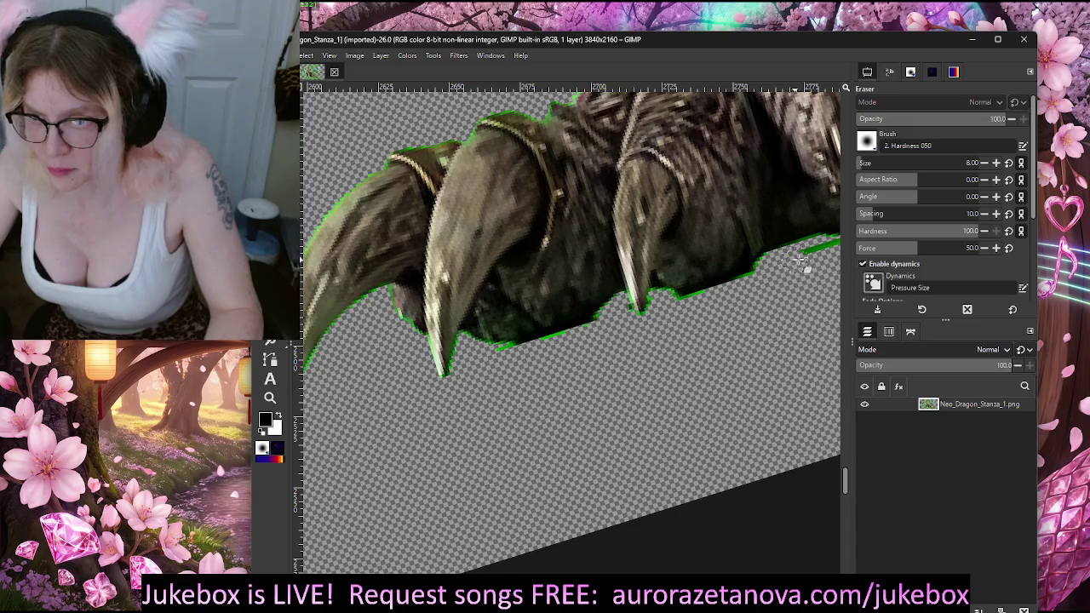
Step: Pan and zoom around the claws to inspect the remaining green outline
scroll(714, 303, right, 1)
scroll(711, 306, right, 1)
scroll(700, 311, right, 1)
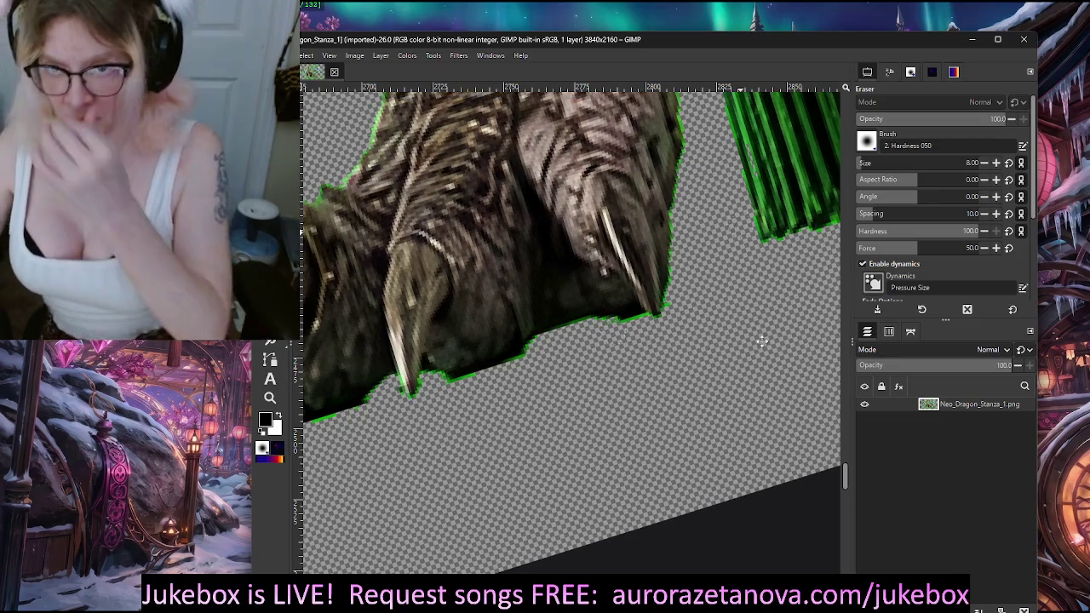
scroll(715, 305, up, 1)
scroll(684, 317, down, 2)
scroll(621, 317, down, 2)
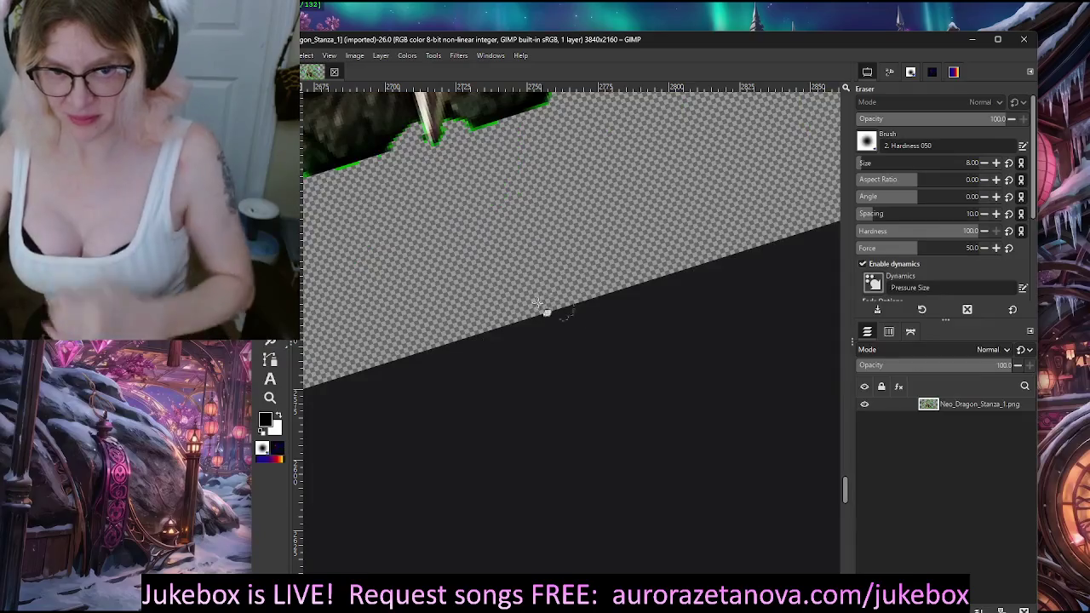
scroll(485, 284, up, 1)
scroll(596, 273, up, 2)
scroll(568, 331, left, 2)
scroll(450, 426, left, 2)
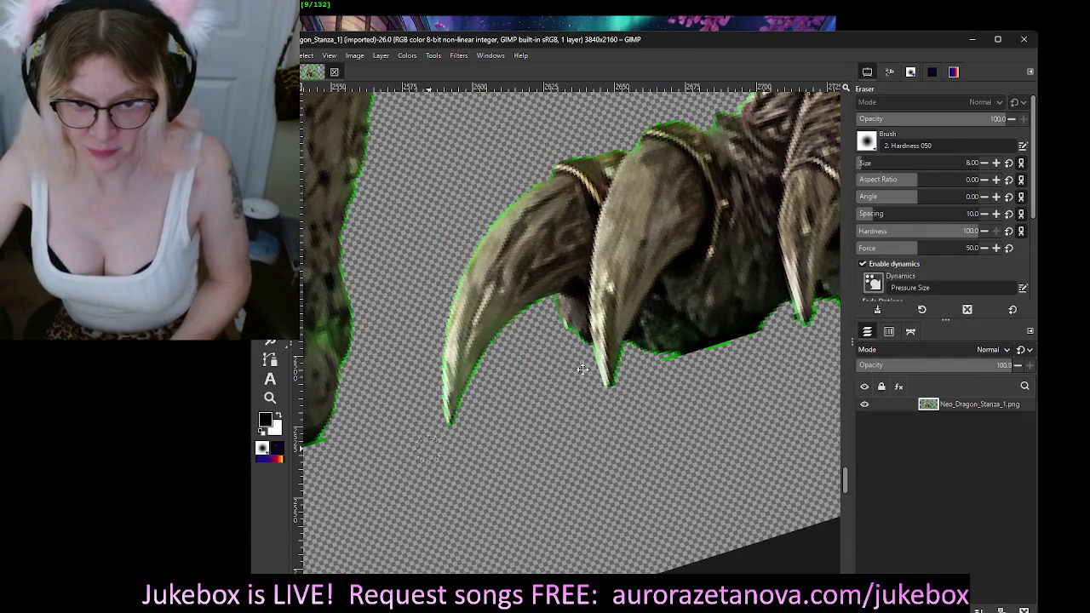
scroll(462, 420, left, 2)
scroll(402, 456, down, 1)
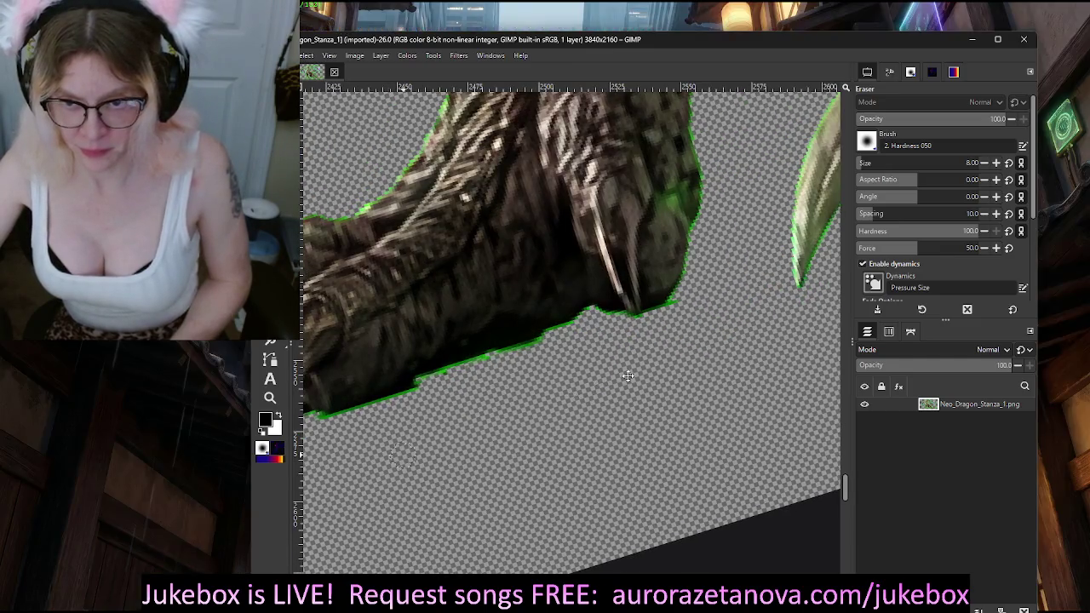
scroll(596, 383, left, 2)
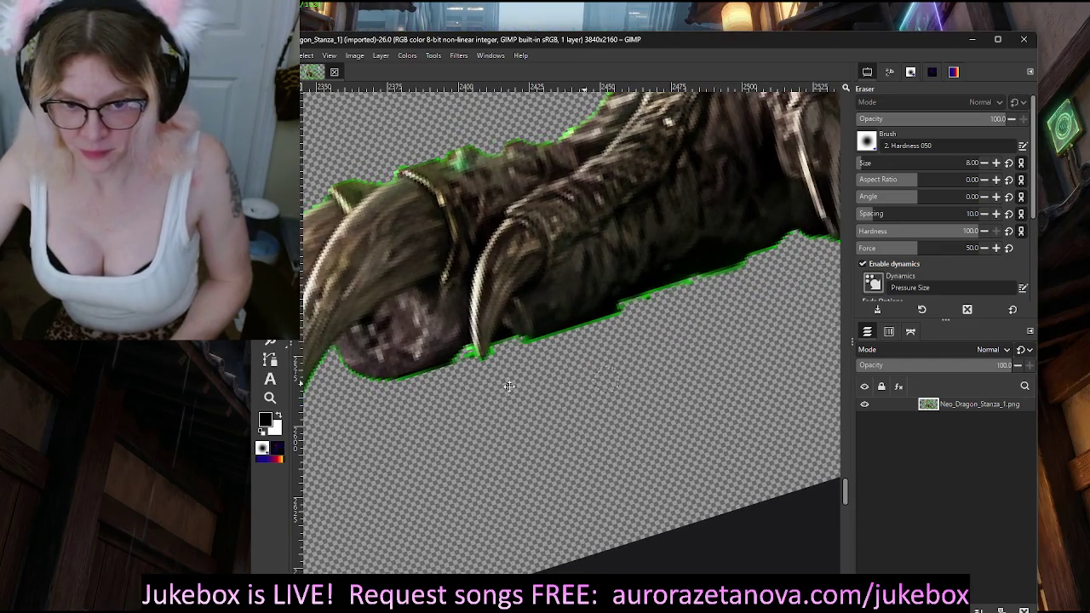
scroll(482, 392, right, 1)
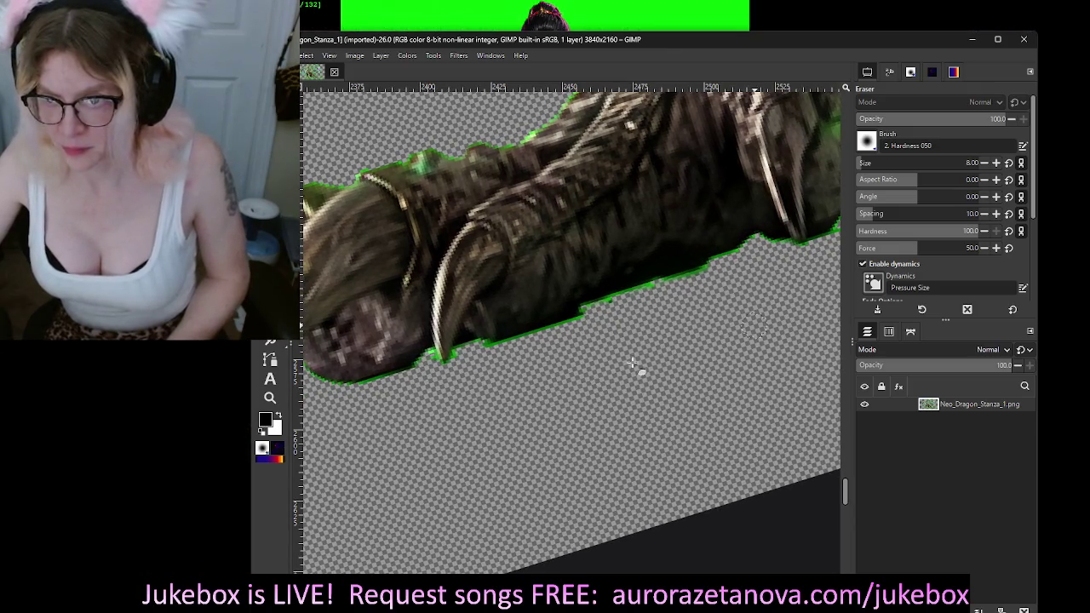
scroll(670, 337, right, 5)
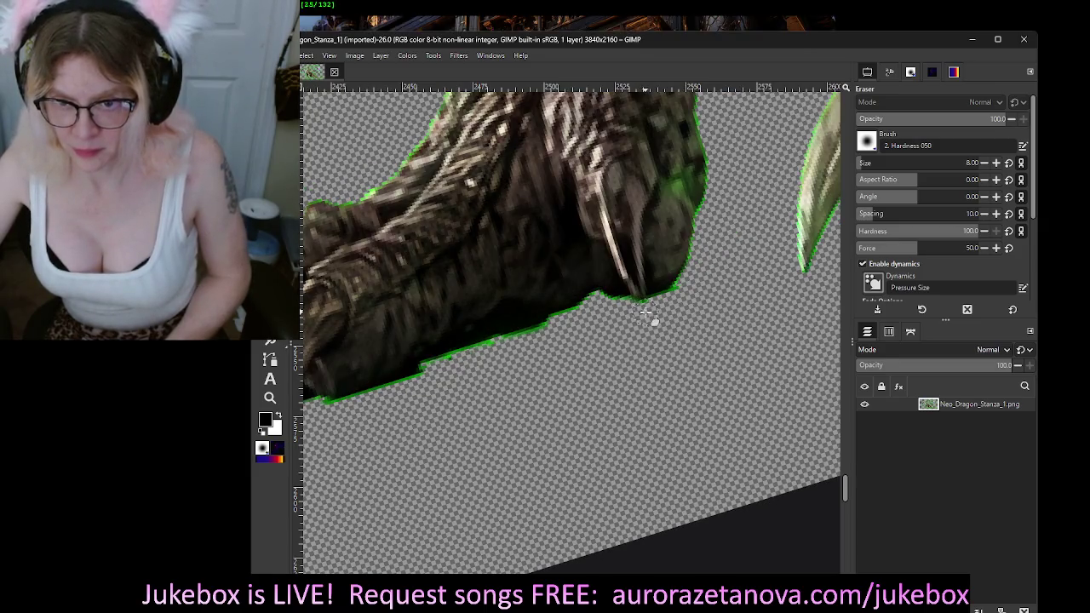
scroll(752, 409, down, 2)
scroll(753, 408, down, 10)
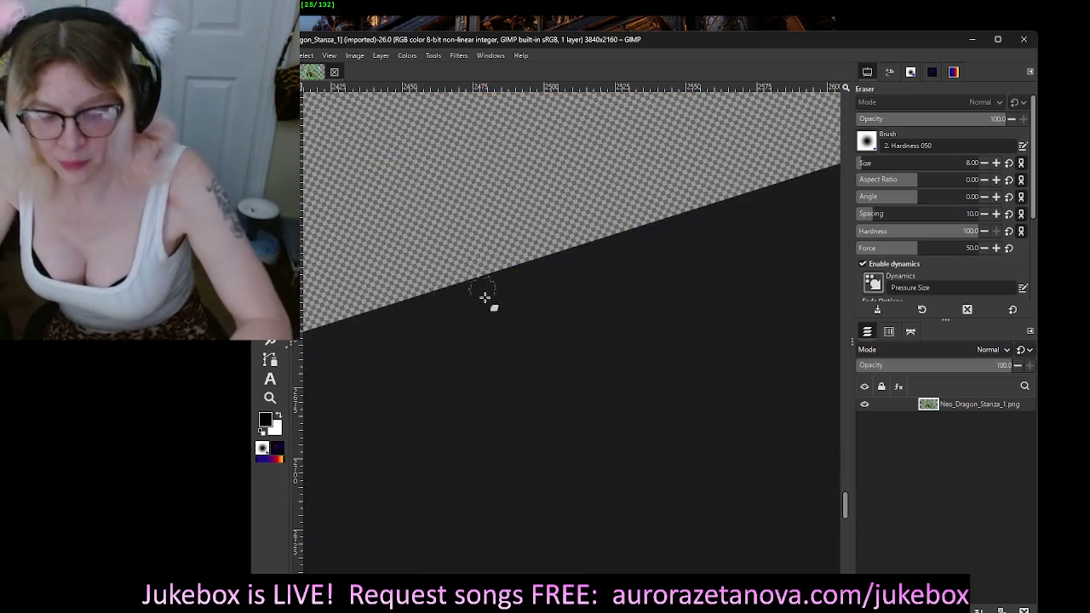
Step: Export over Neo_Dragon_Stanza_1.png in the character folder, then close the image discarding changes
key(ctrl+shift+e)
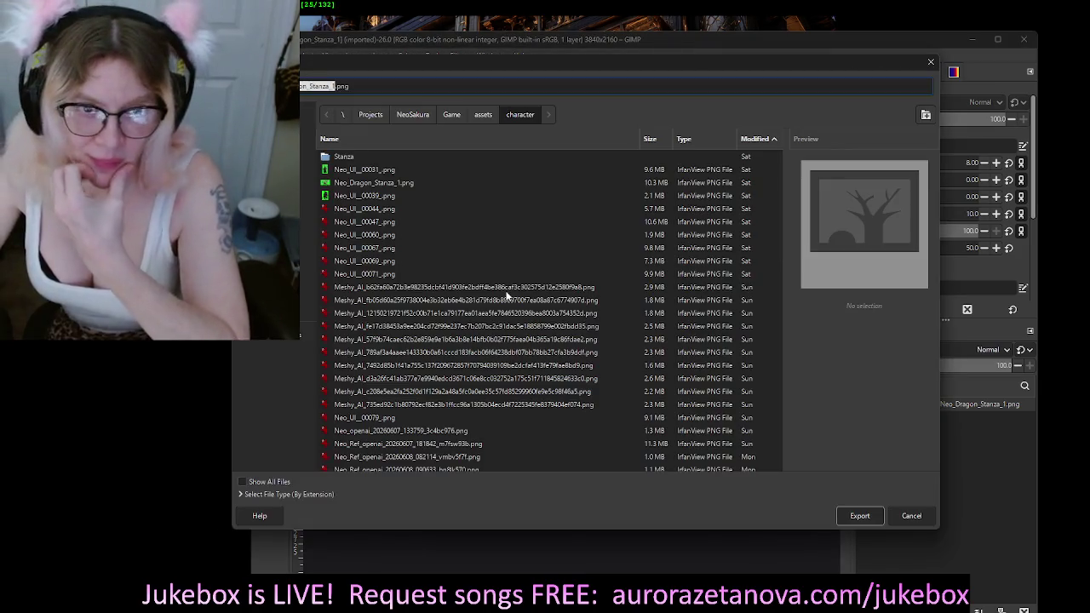
click(858, 523)
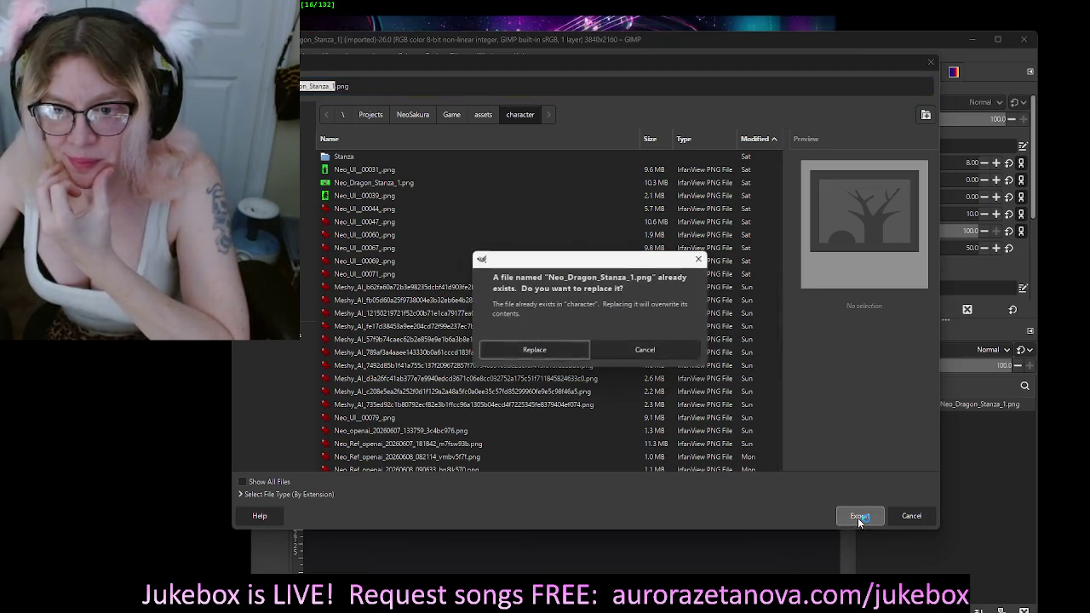
click(503, 349)
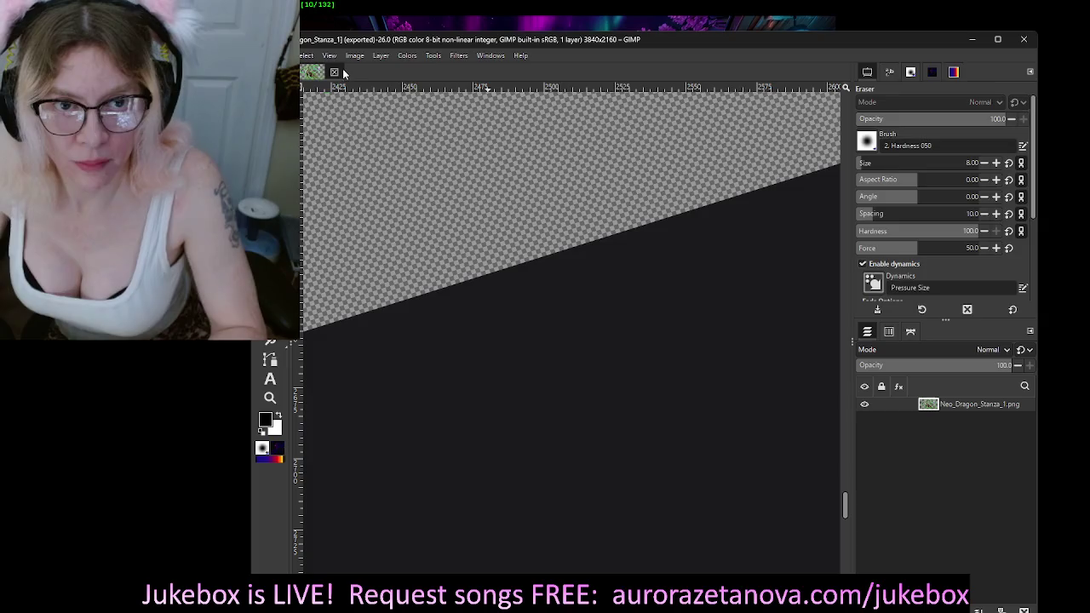
click(335, 73)
click(688, 408)
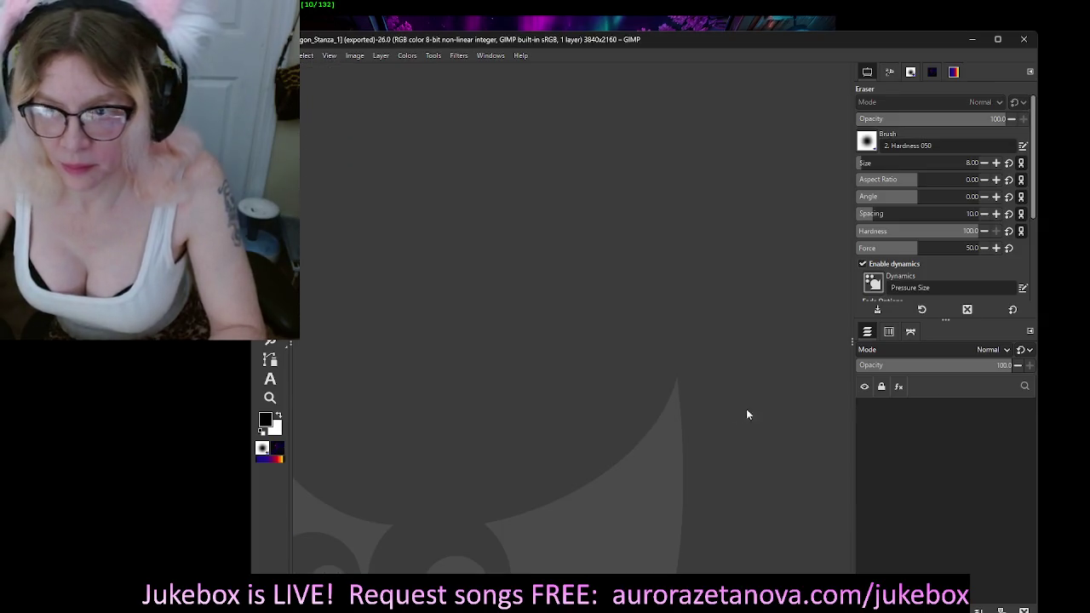
click(975, 43)
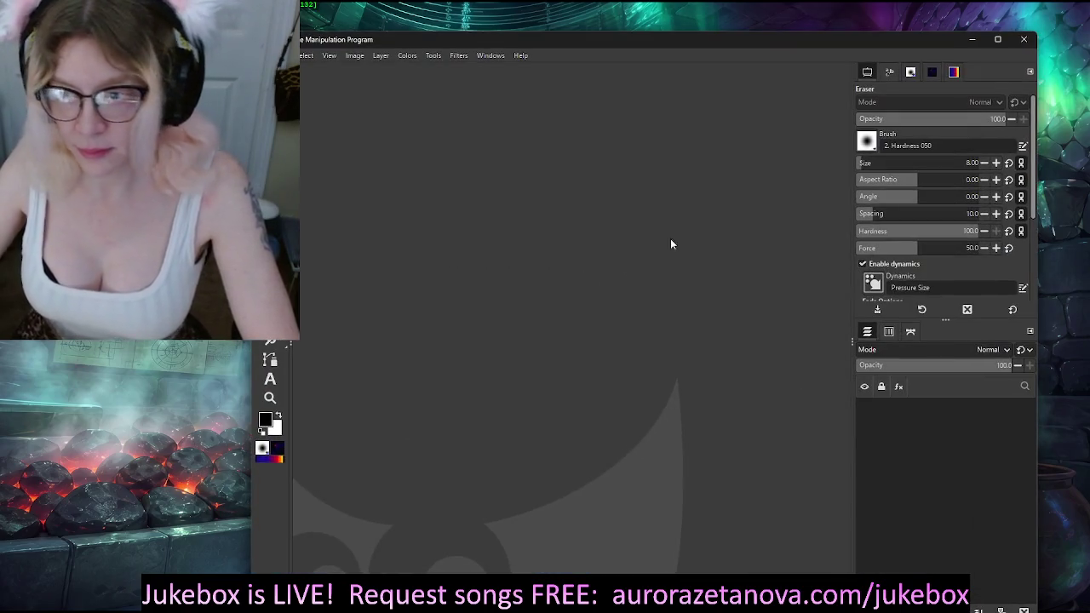
key(alt+f)
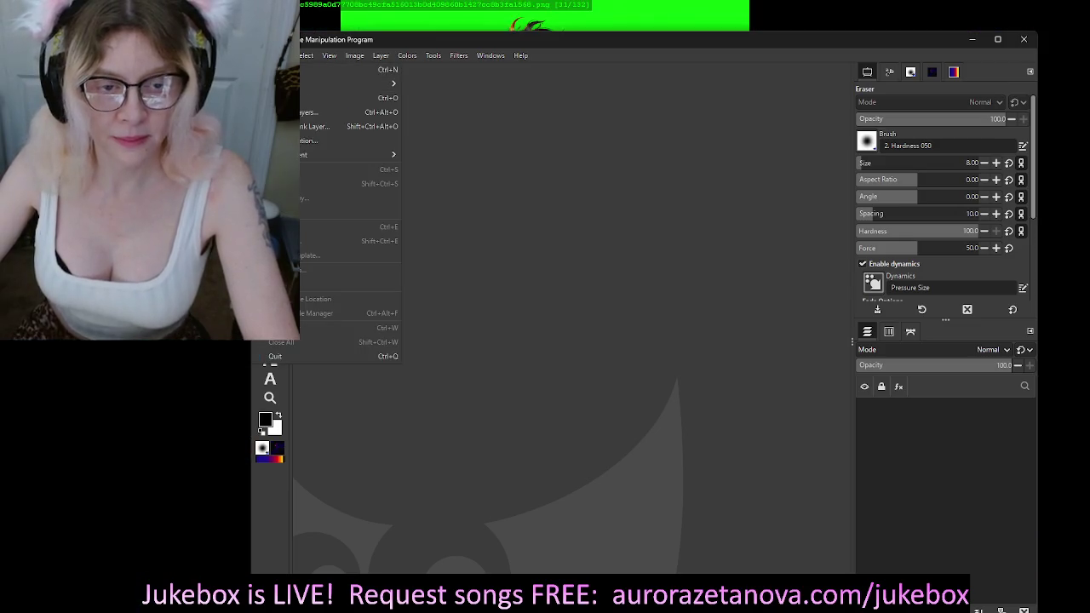
key(o)
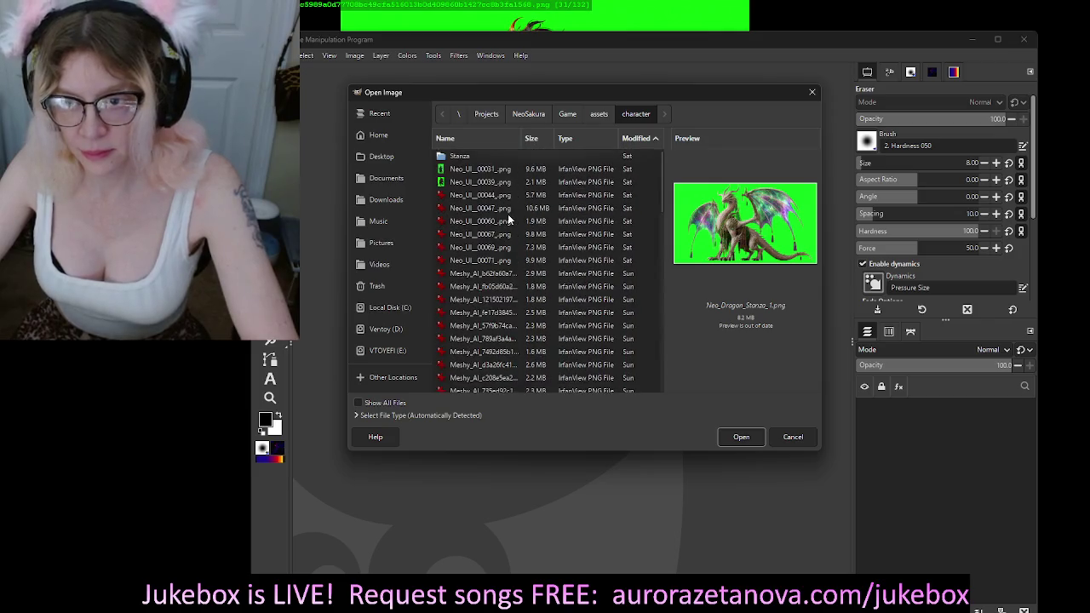
click(468, 169)
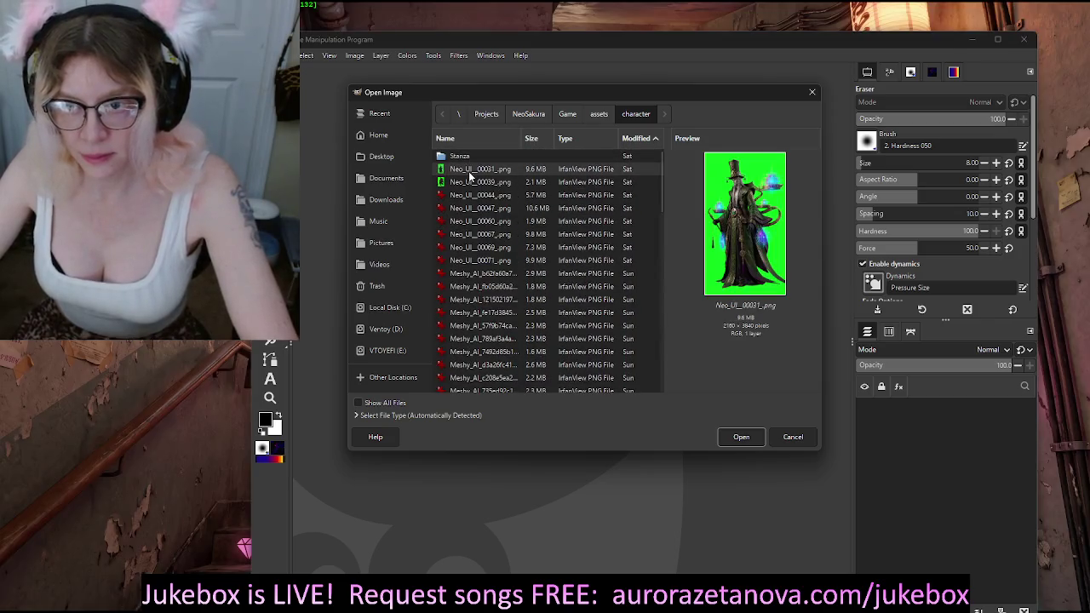
click(469, 184)
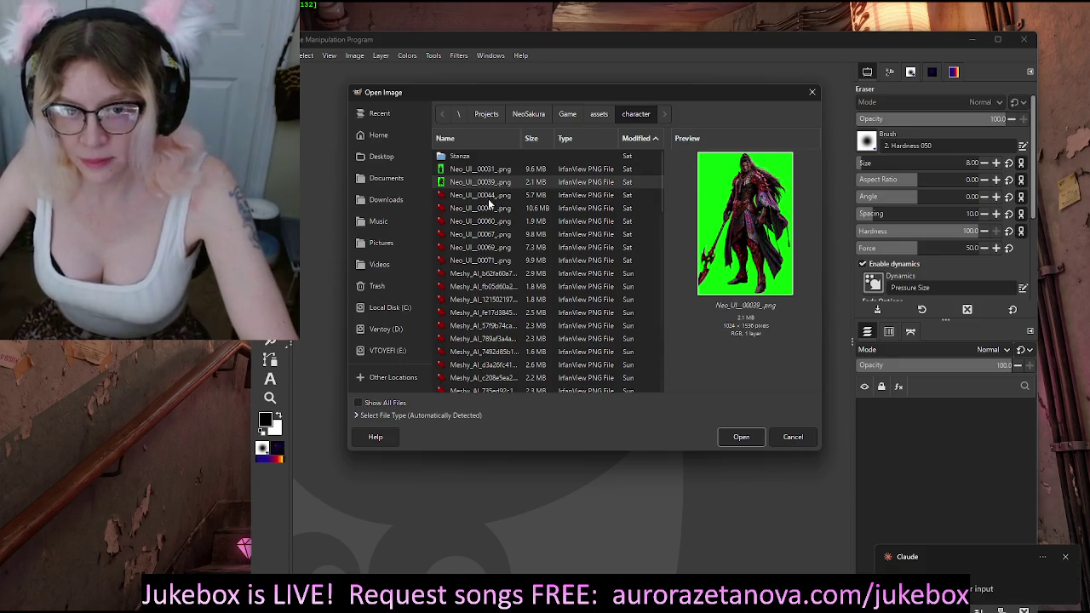
click(488, 209)
click(506, 222)
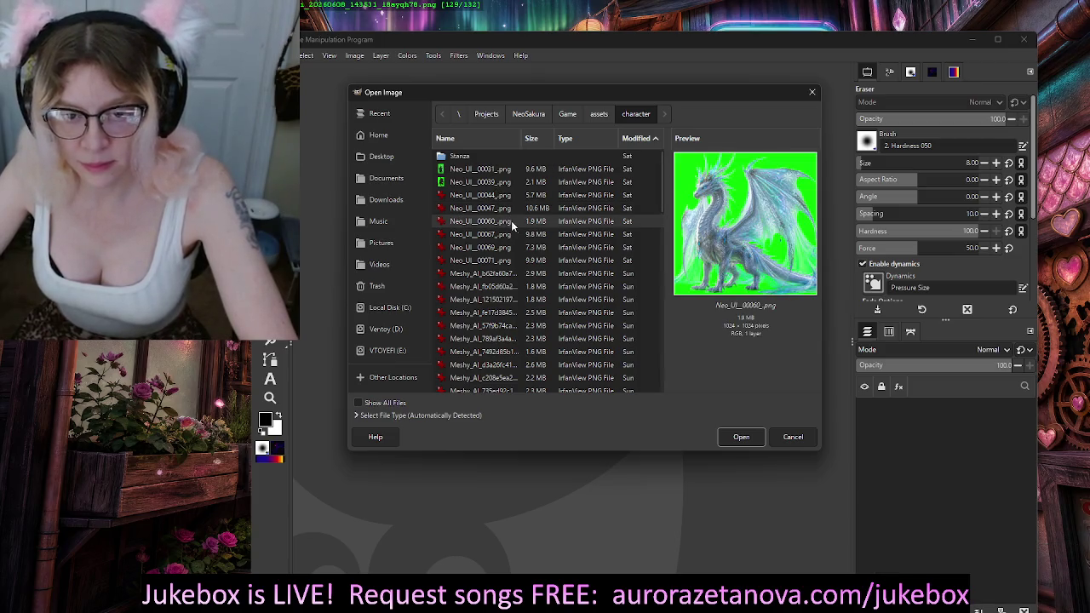
scroll(515, 229, down, 5)
scroll(522, 237, down, 5)
scroll(523, 240, down, 5)
scroll(524, 240, down, 2)
scroll(523, 240, down, 3)
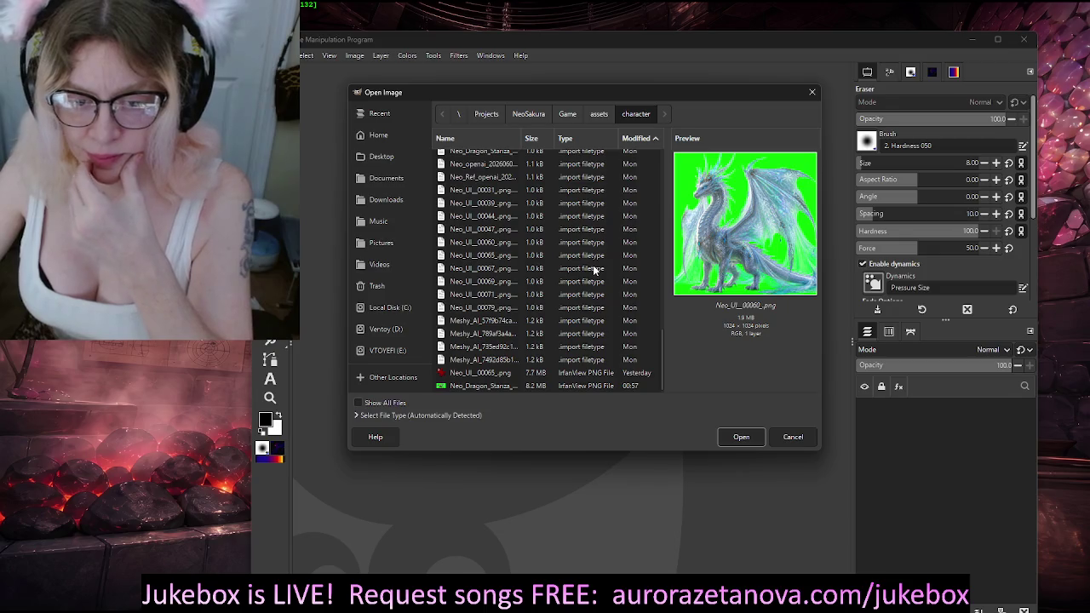
scroll(570, 229, up, 3)
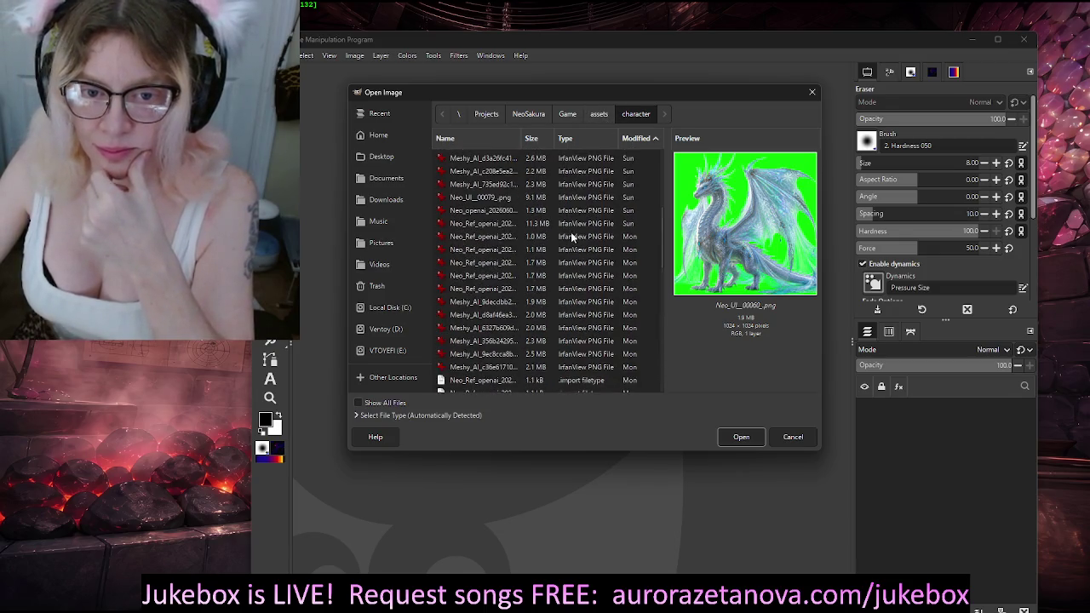
scroll(572, 241, up, 2)
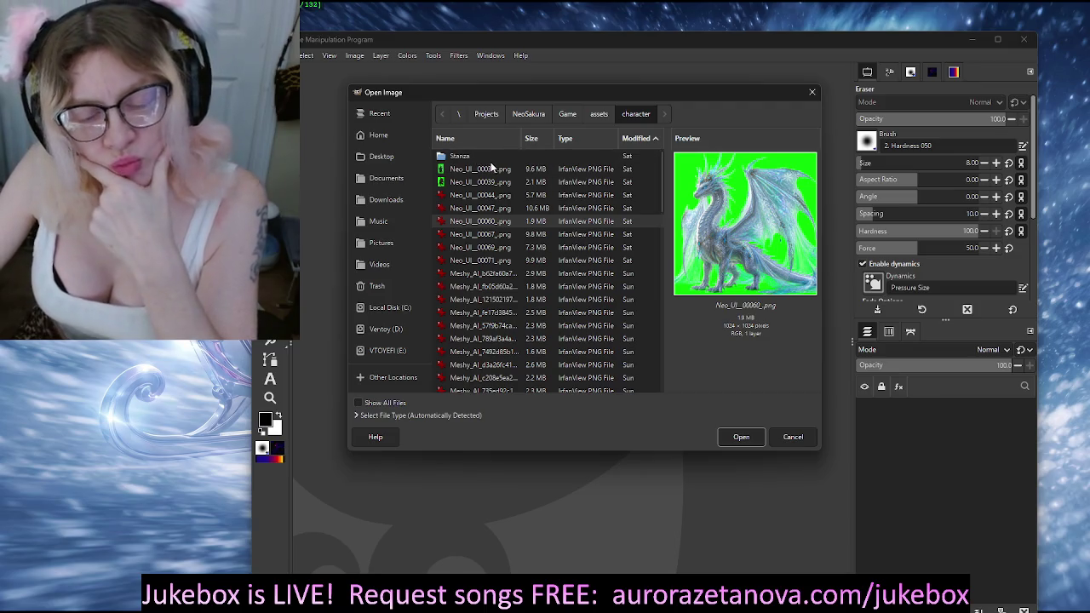
click(569, 115)
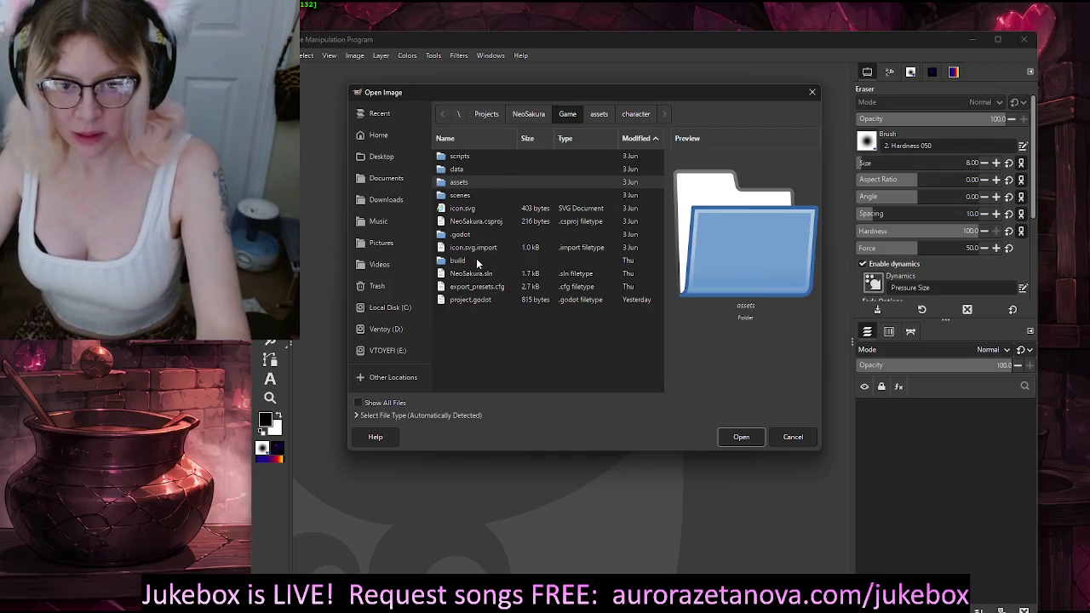
click(790, 437)
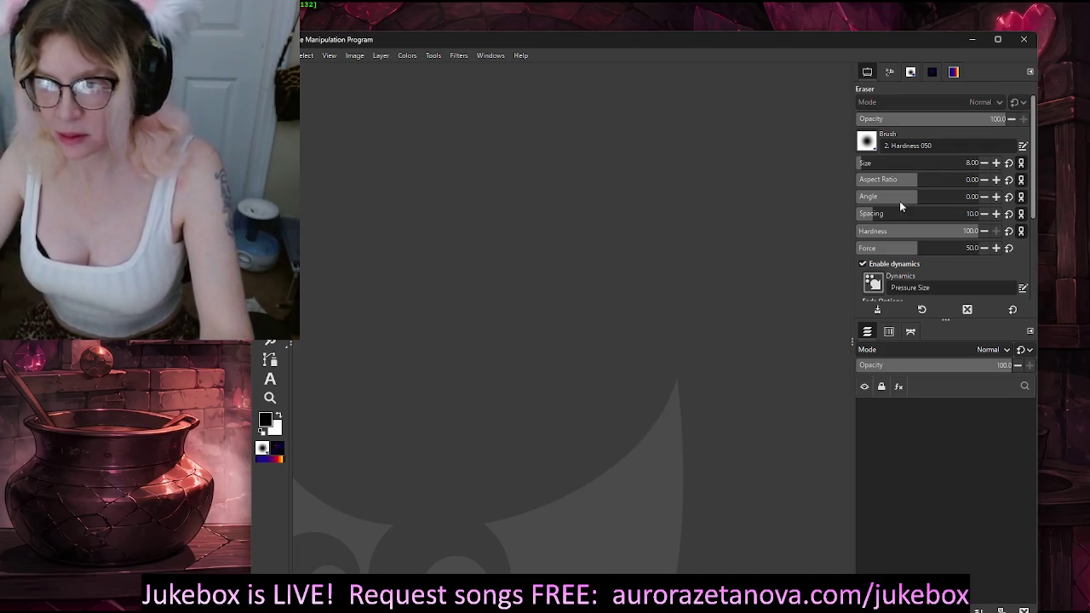
click(970, 40)
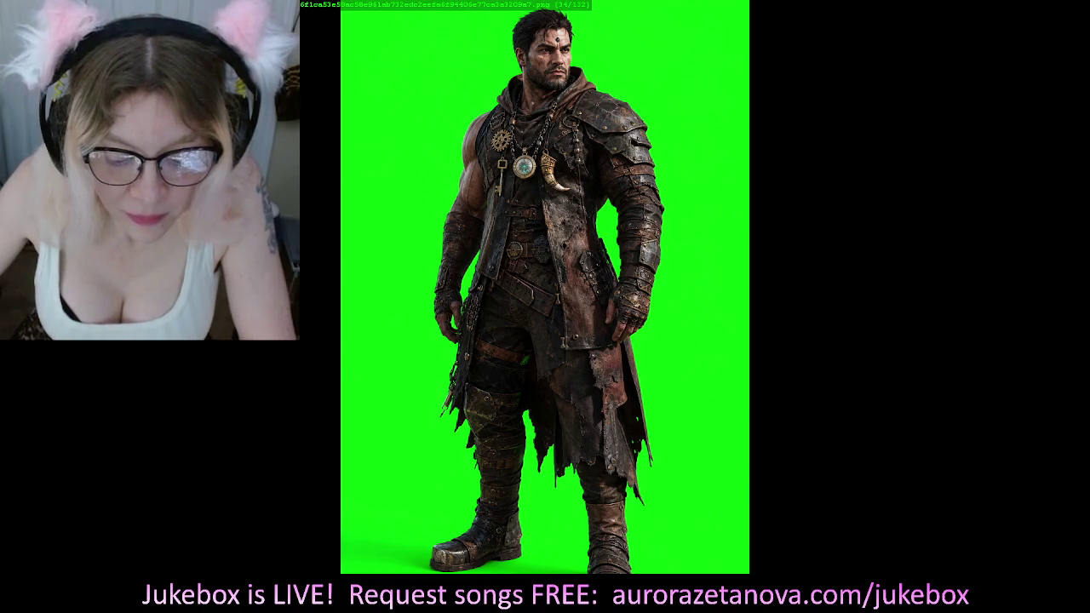
Step: Close the image viewer and maximize the File Explorer window
key(Escape)
drag(535, 123, 535, 54)
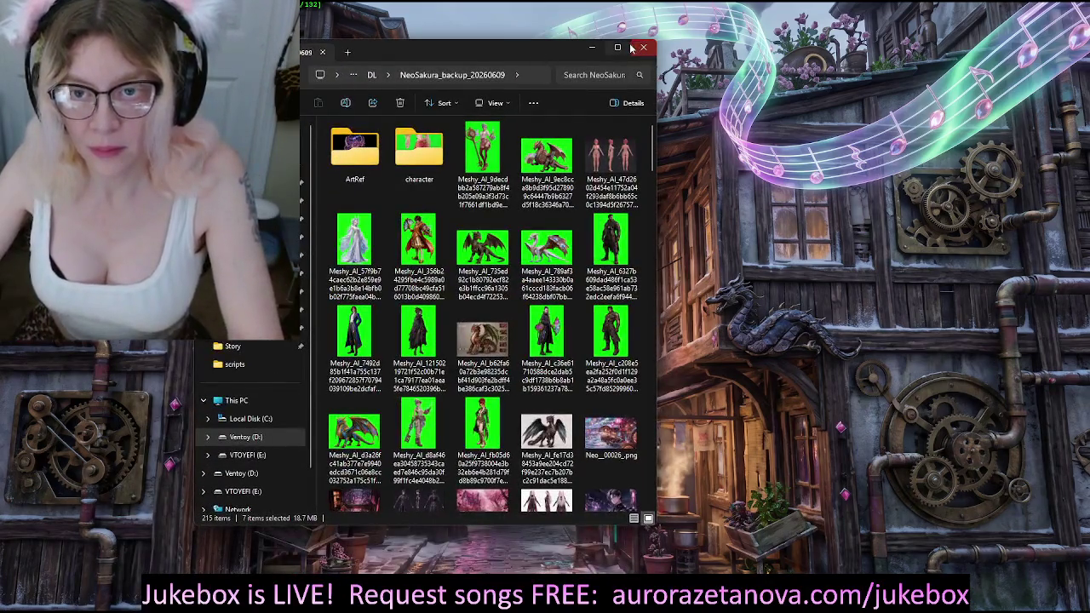
click(620, 52)
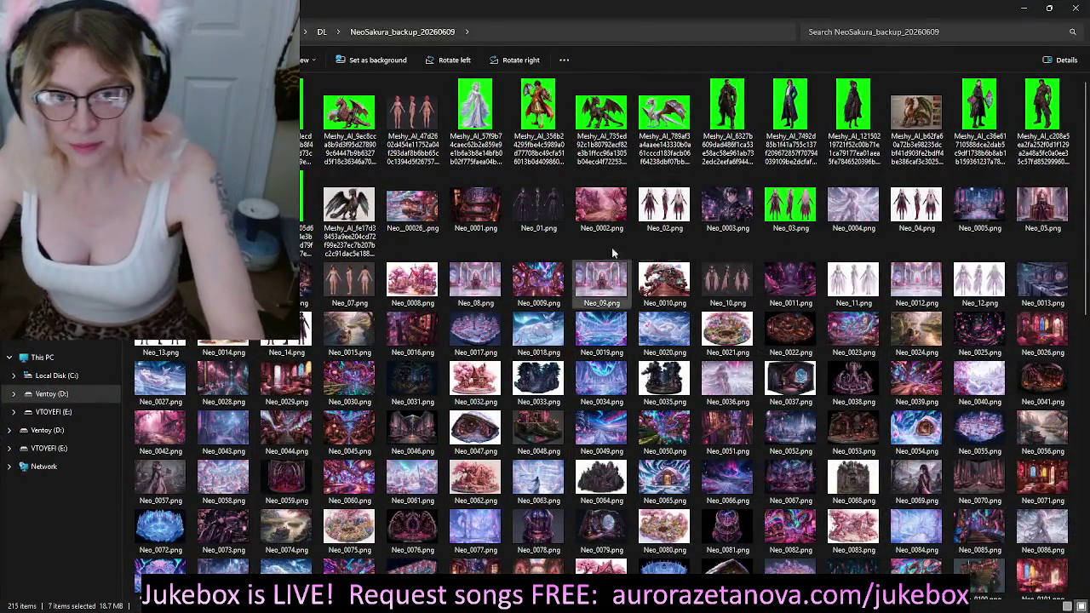
ctrl+scroll(505, 240, up, 1)
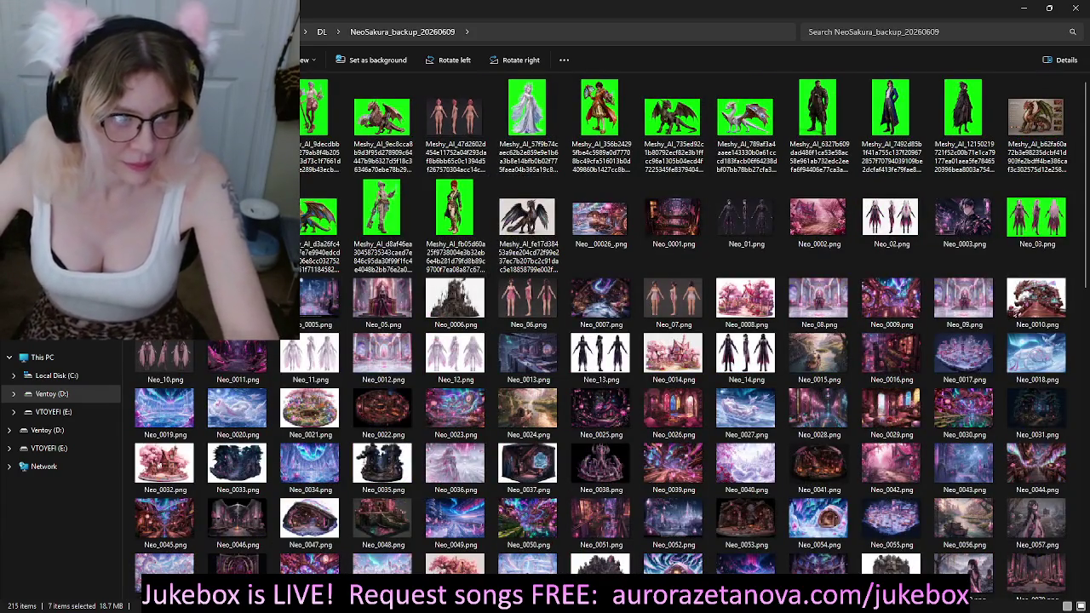
Step: Browse back through Story, NeoSakura and Art Ref, then forward again to Story
key(alt+Left)
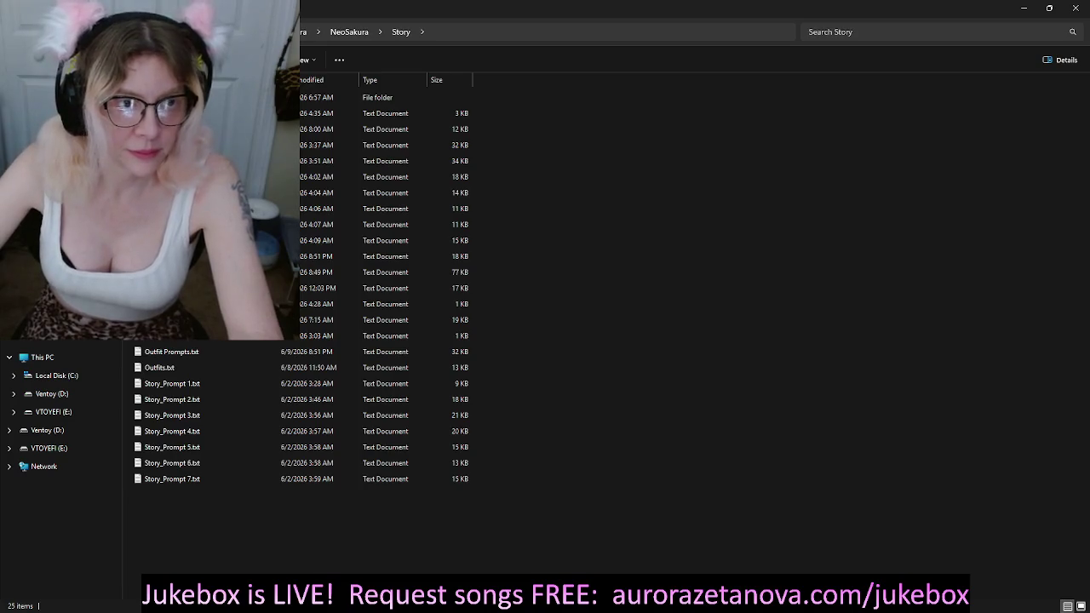
key(alt+Left)
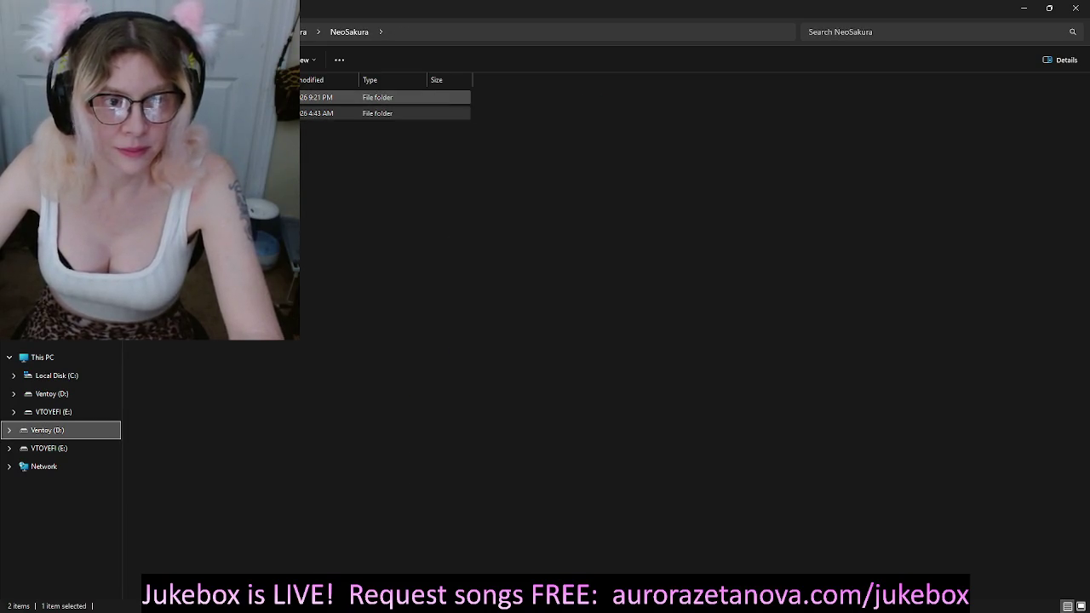
key(alt+Left)
scroll(546, 206, down, 5)
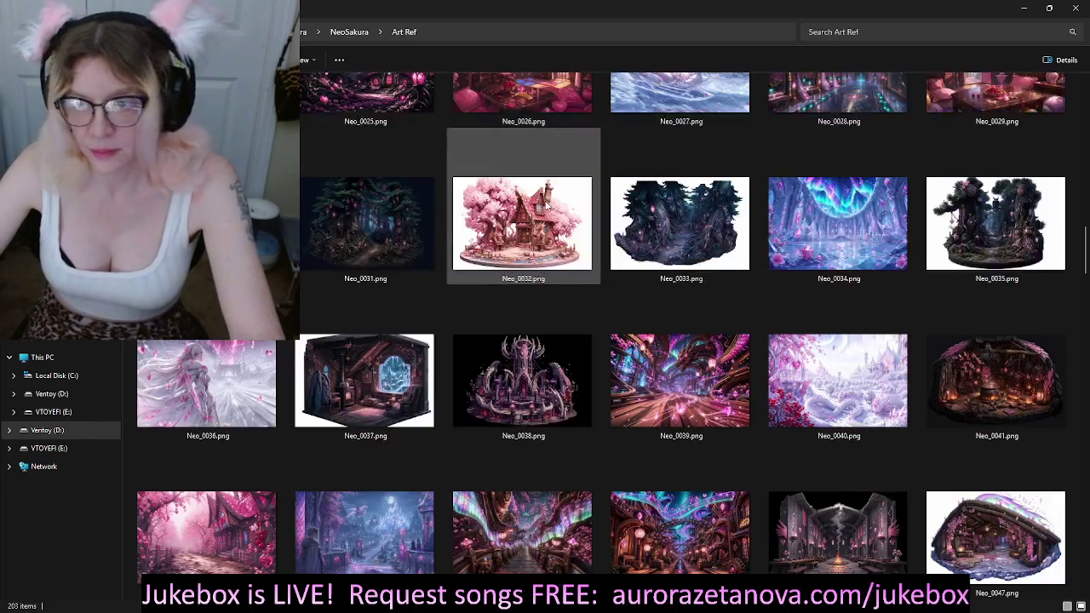
scroll(546, 206, down, 5)
scroll(545, 206, up, 5)
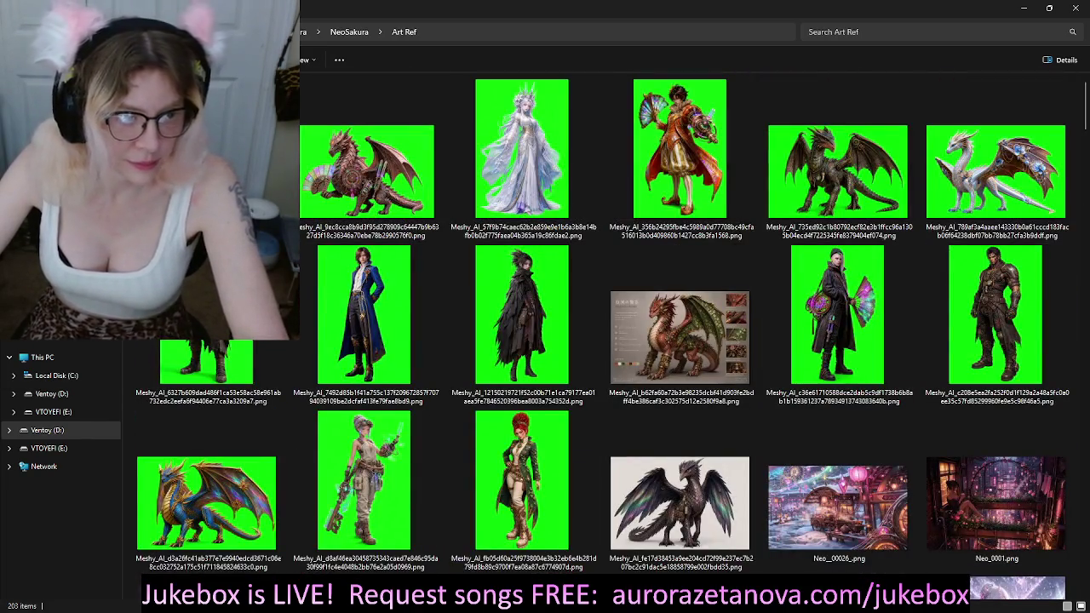
key(alt+Right)
key(alt+Right)
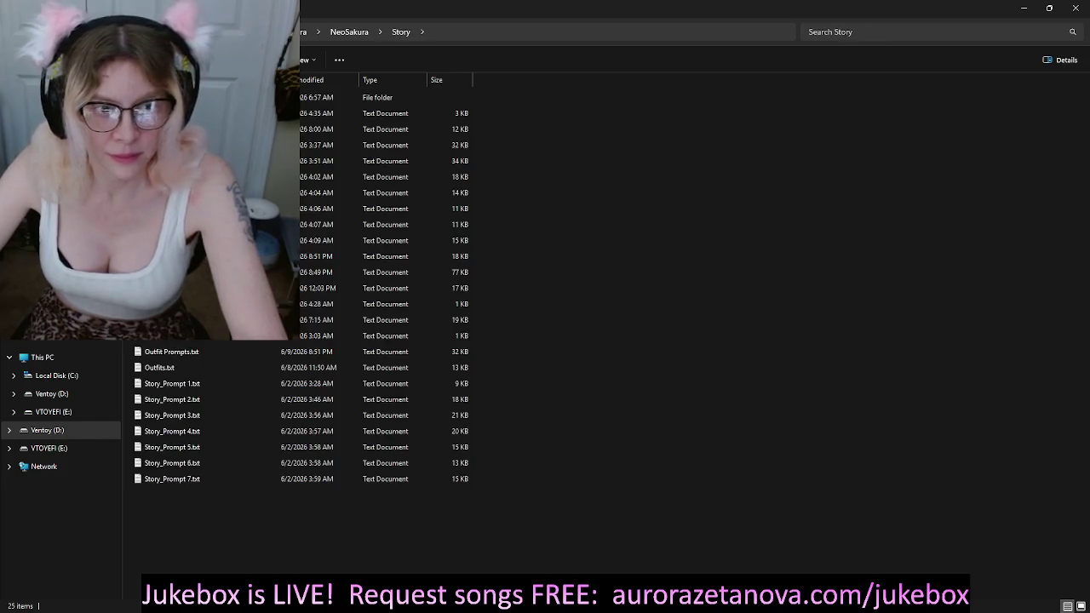
key(alt+Right)
Step: Move all 213 files from NeoSakura_backup_20260609 into Art Ref, replacing same-named files
click(312, 111)
scroll(596, 383, down, 6)
scroll(732, 417, down, 3)
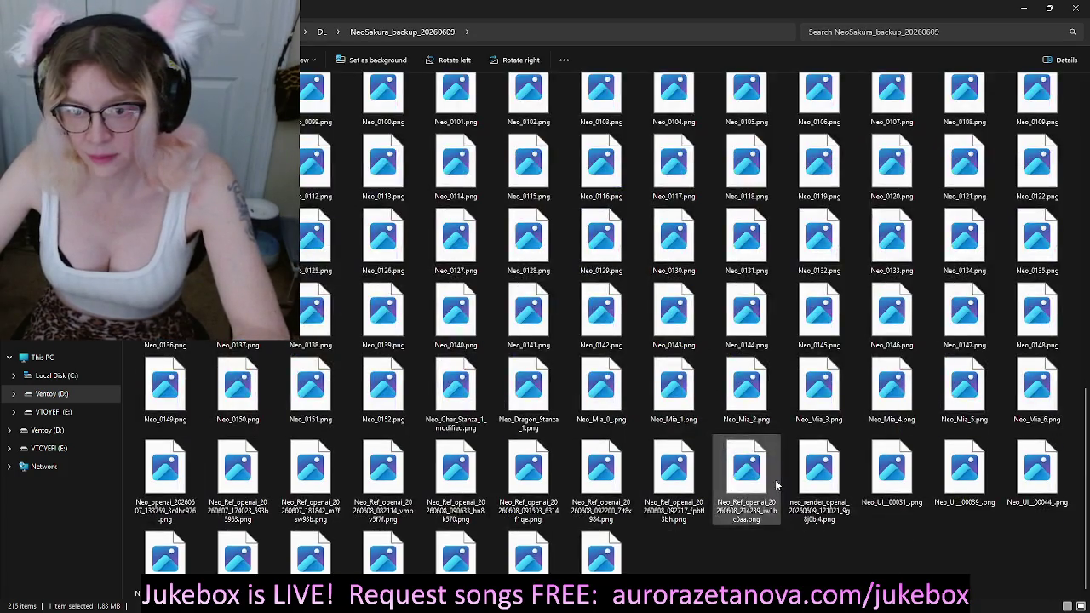
key(ctrl+a)
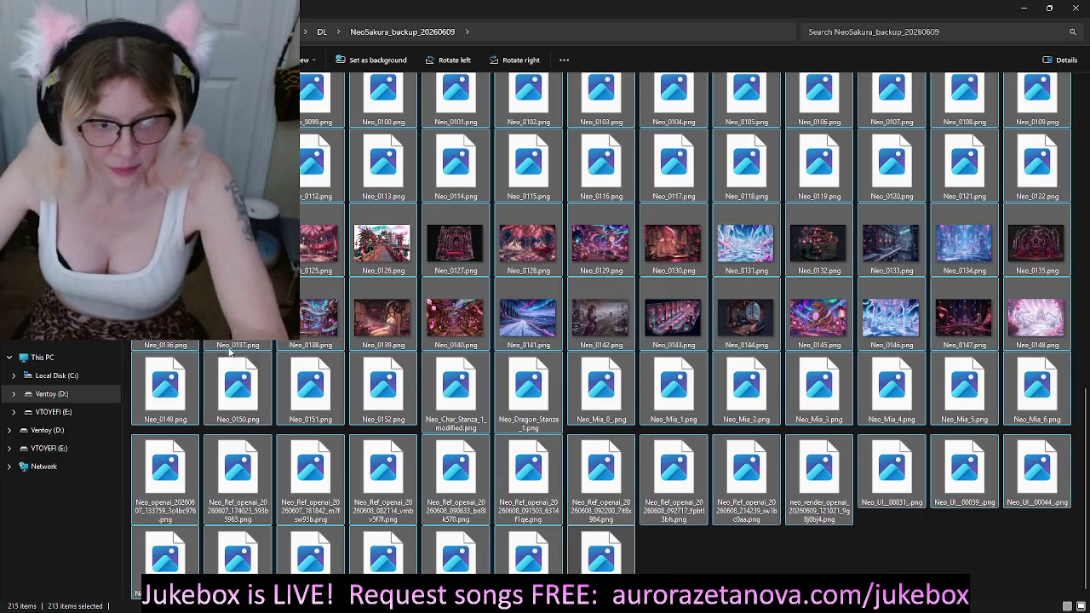
key(alt+Left)
key(alt+Left)
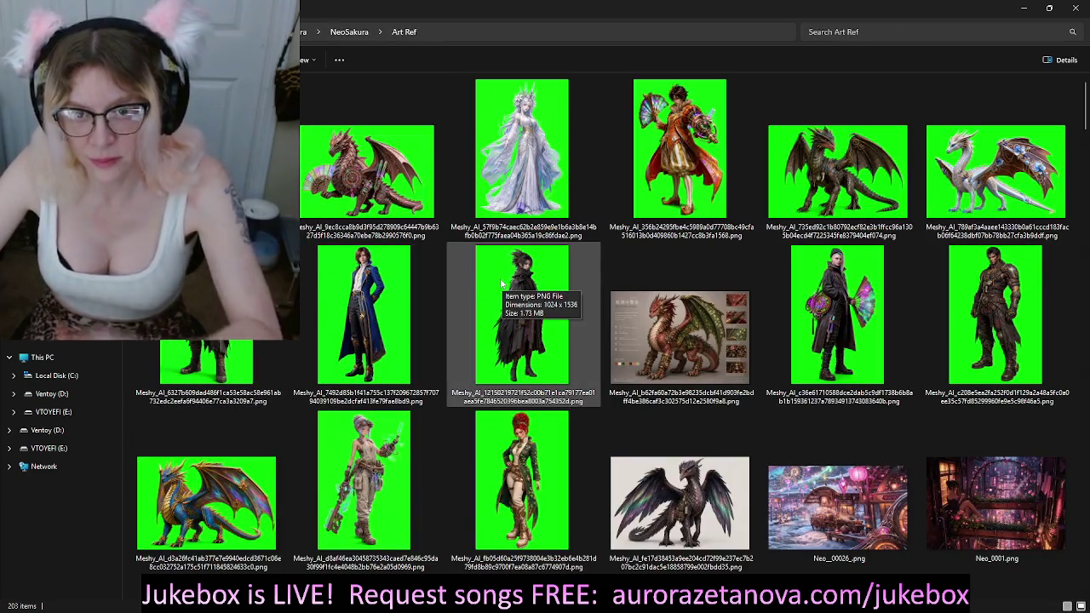
key(ctrl+v)
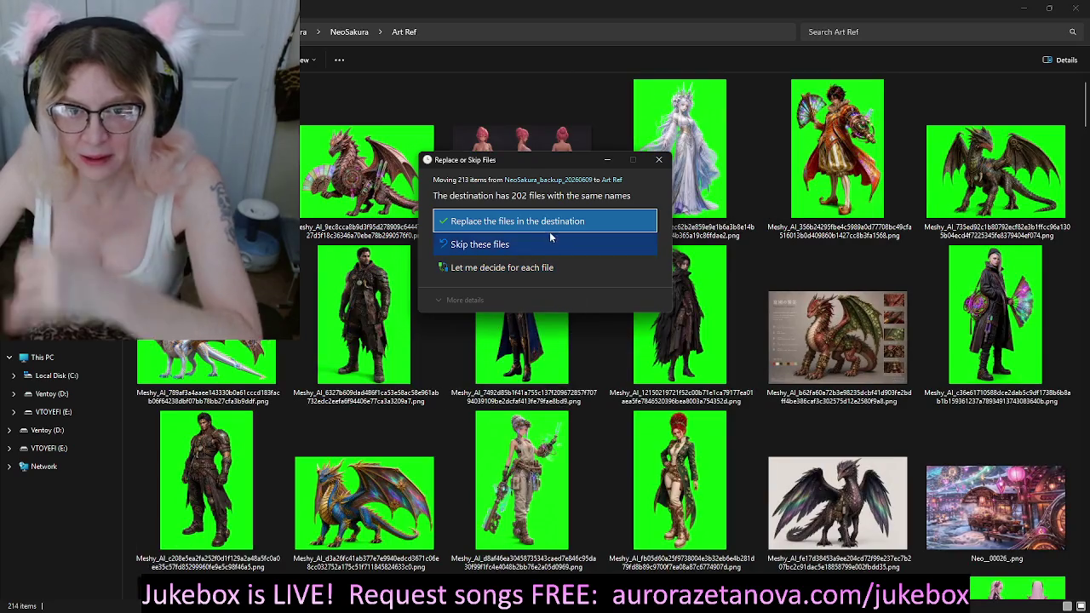
click(552, 223)
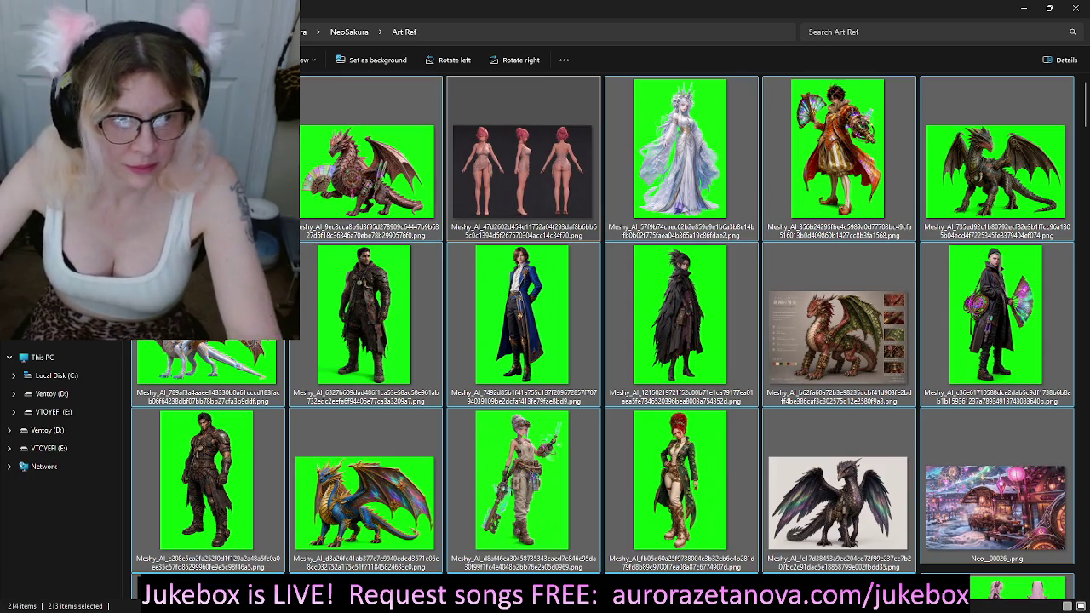
Step: Go back through character render prompts and Story to the NeoSakura project folder
key(alt+Left)
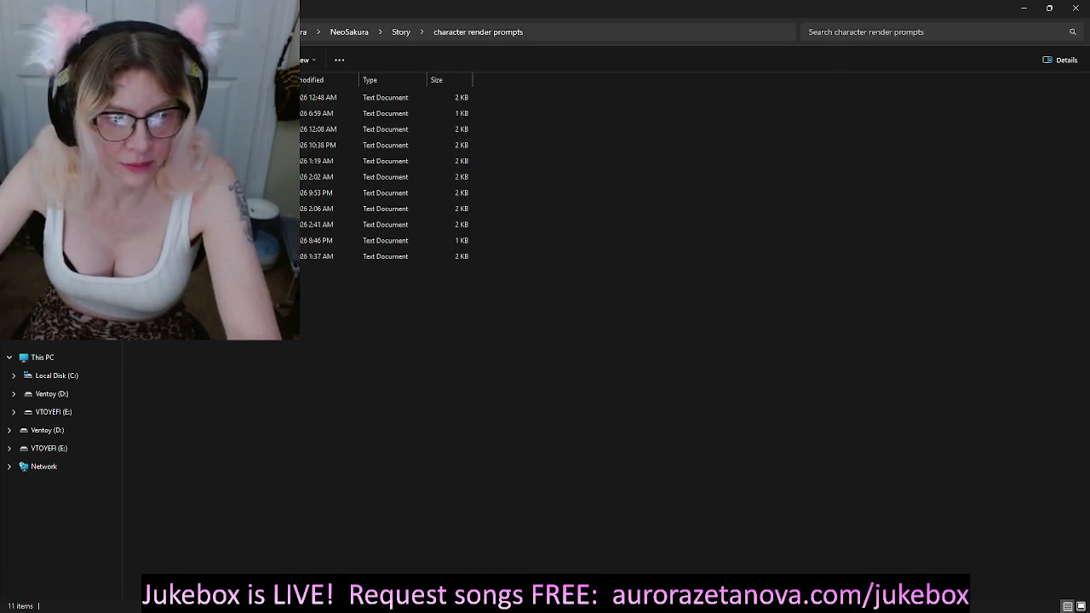
key(alt+Left)
key(alt+Left)
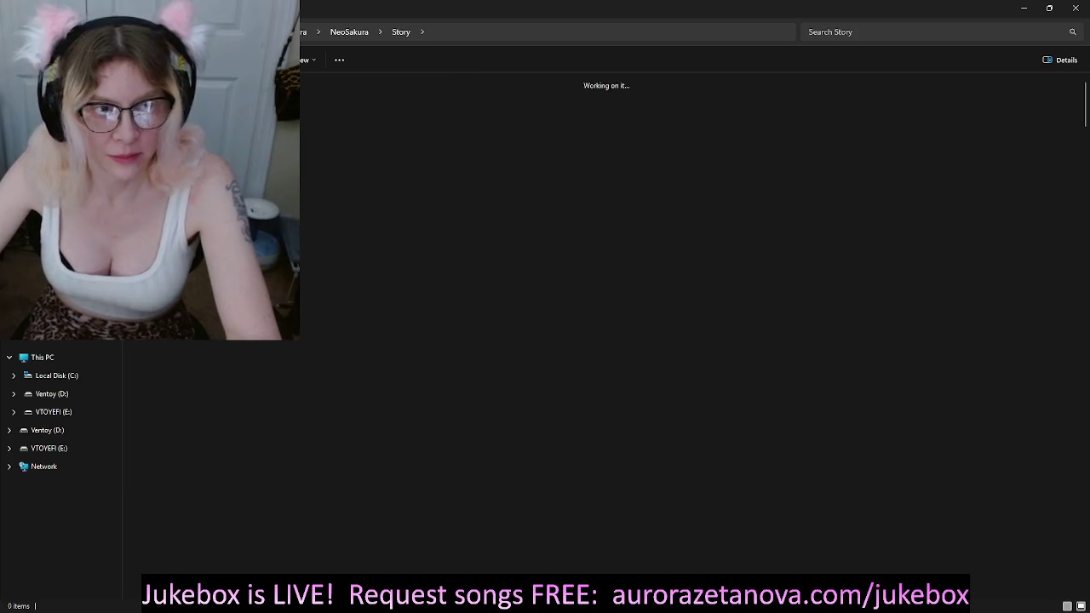
key(alt+Left)
key(alt+Left)
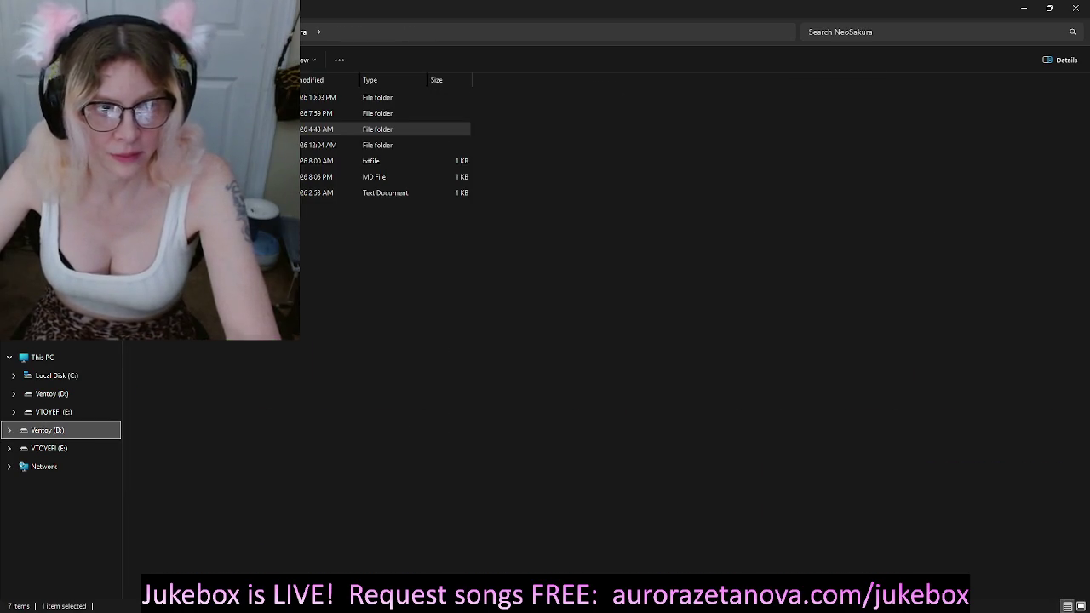
key(alt+Left)
key(alt+Left)
Step: Open the game's assets character folder and select the character images through the last PNG
key(Return)
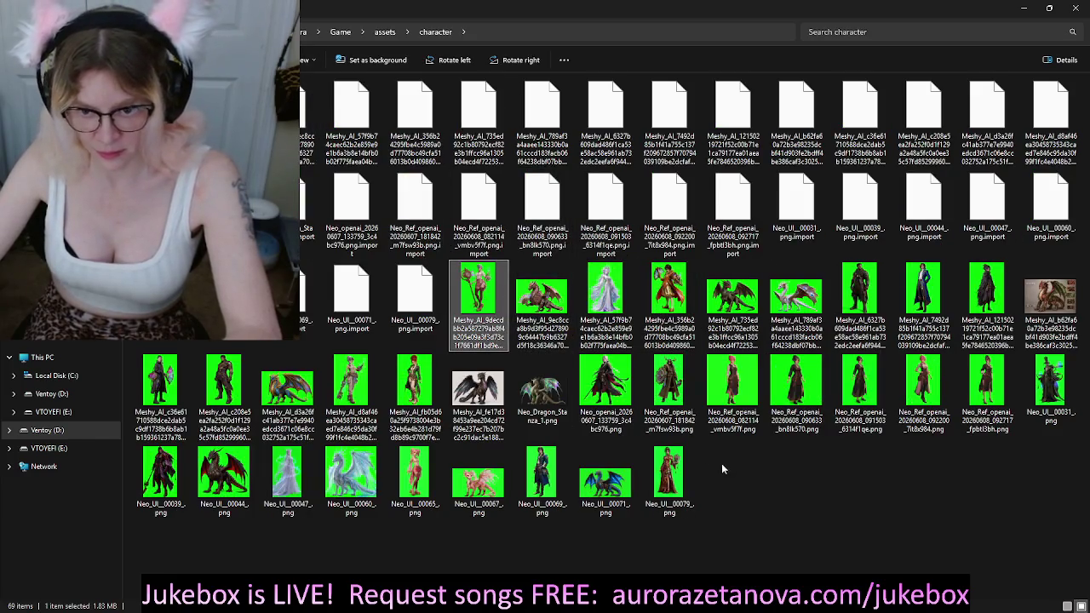
shift+click(668, 477)
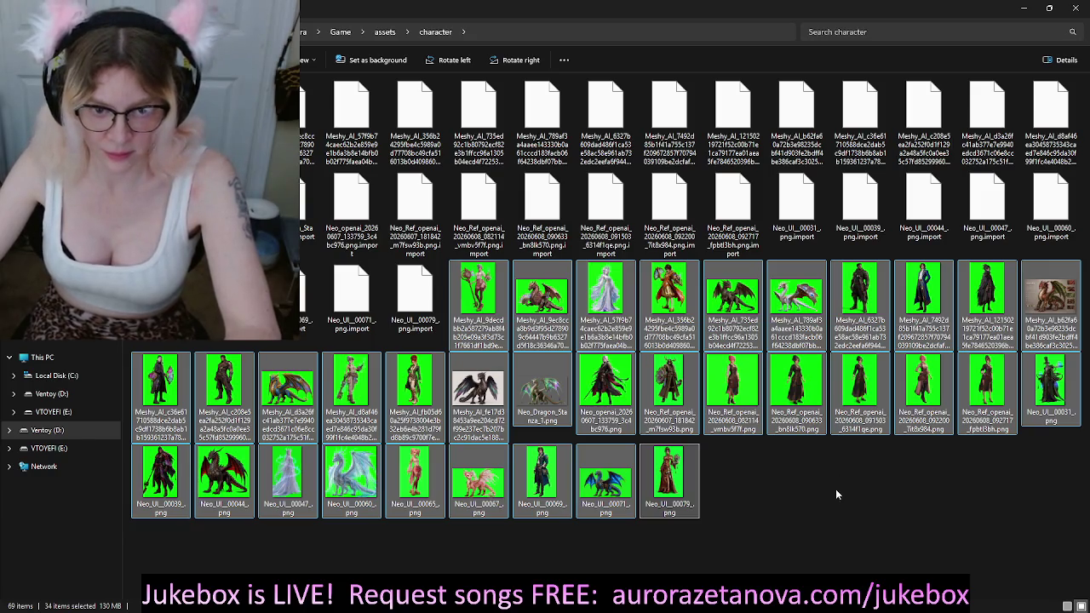
Step: Cut the 34 character images and go up to the NeoSakura folder, briefly opening AZ
key(ctrl+x)
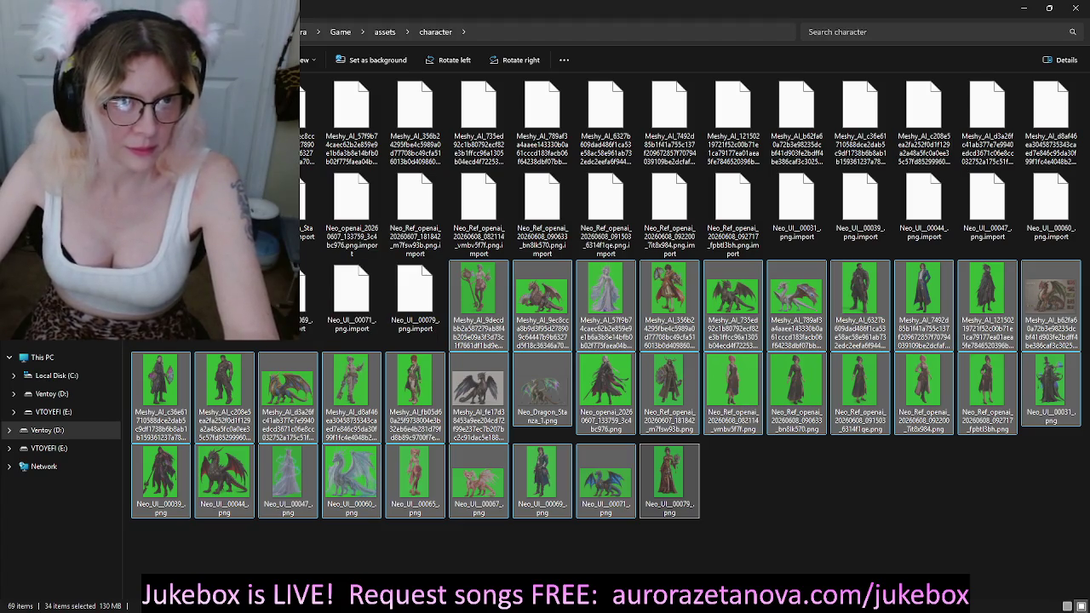
key(alt+Up)
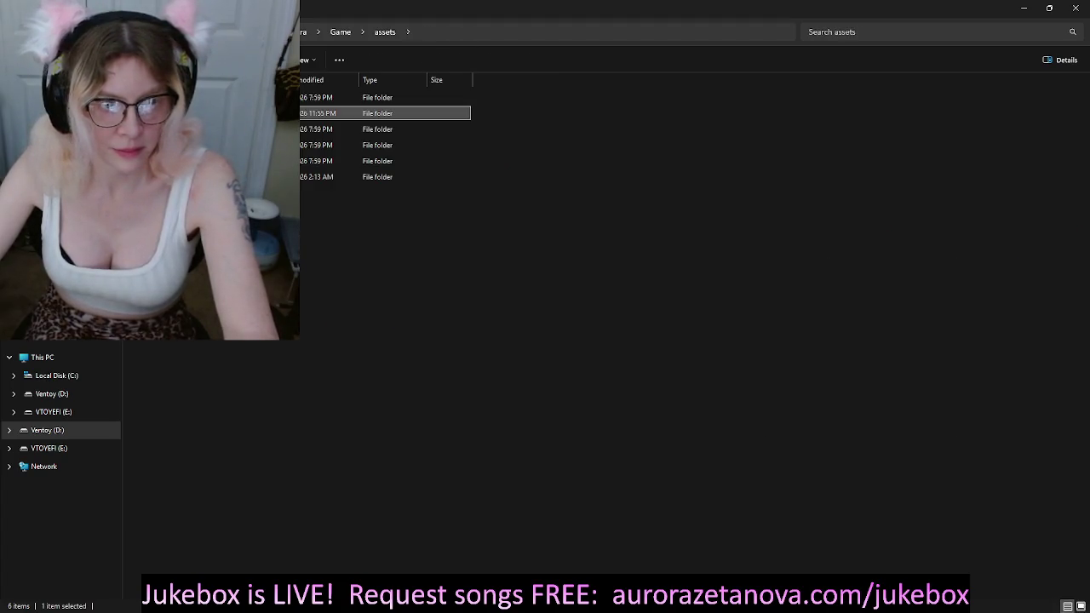
key(alt+Up)
key(alt+Up)
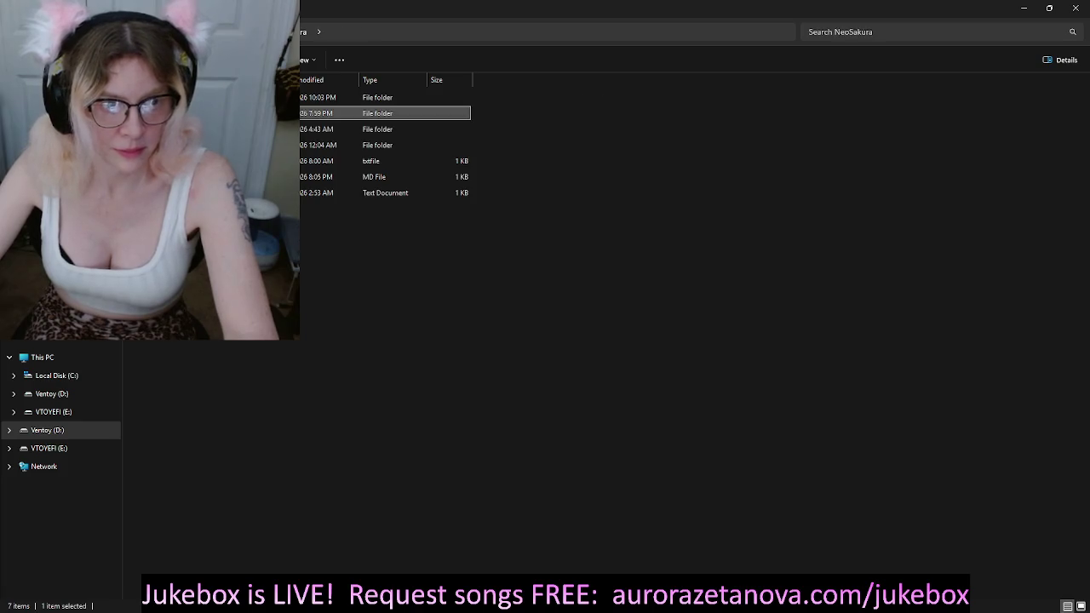
key(alt+Up)
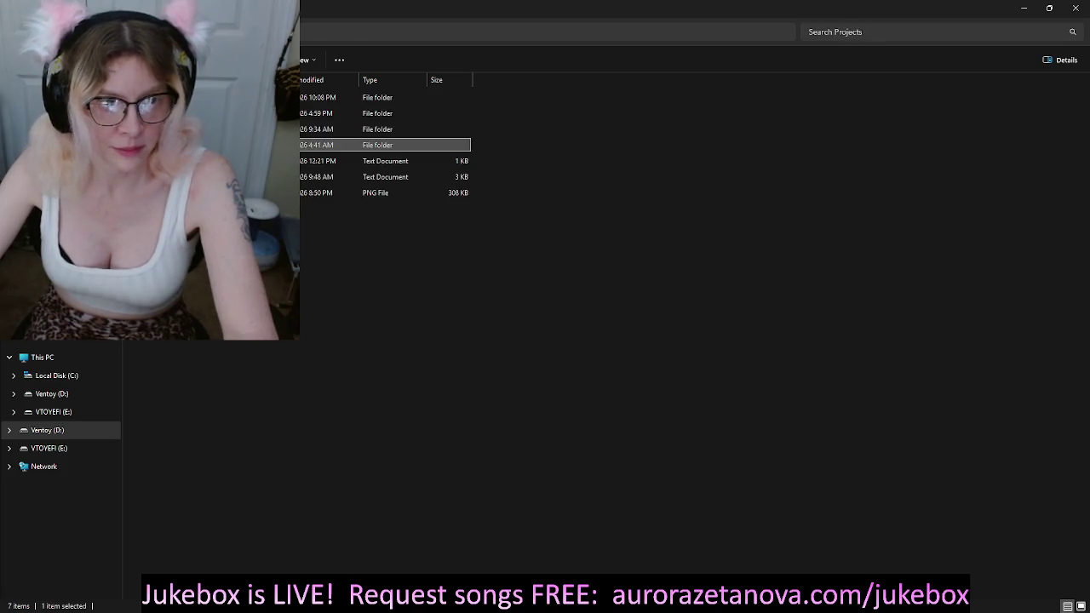
key(Return)
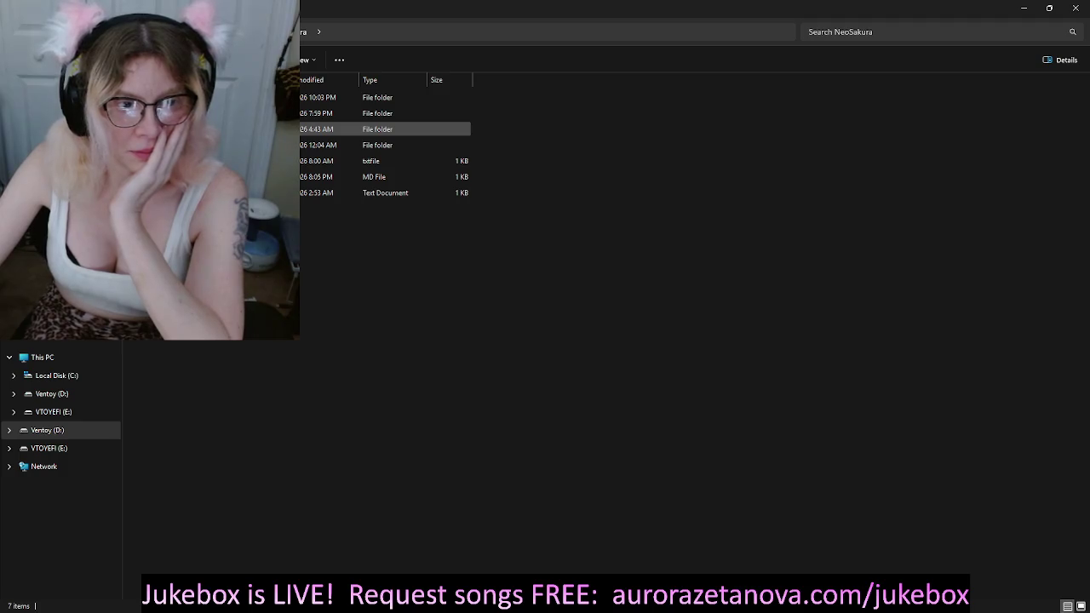
key(Up)
key(Up)
key(Return)
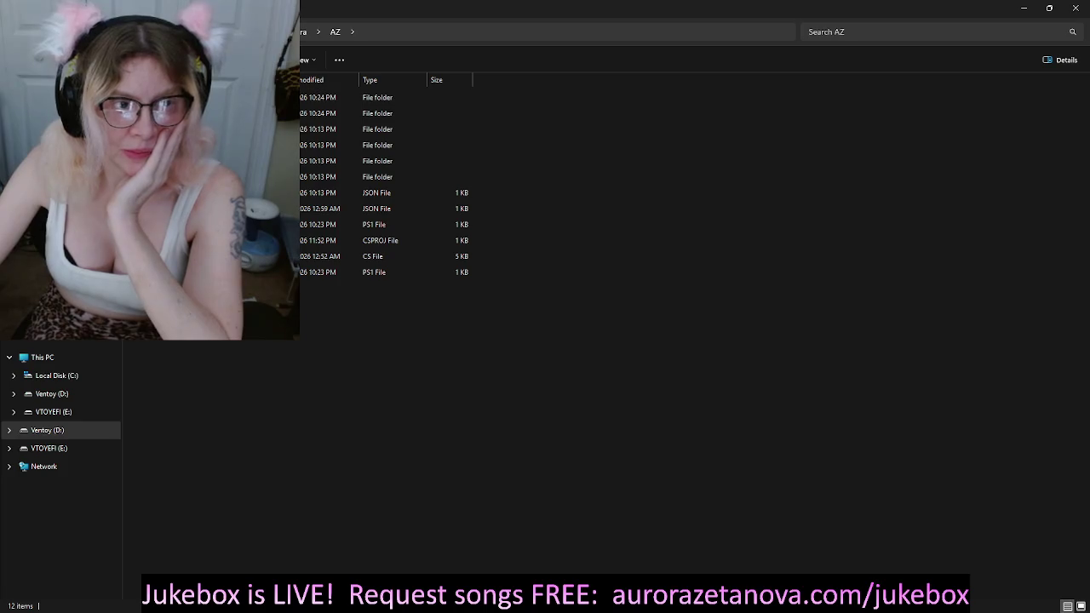
Step: Open NeoSakura > Art Ref and paste the character images there
key(alt+Up)
key(ctrl+space)
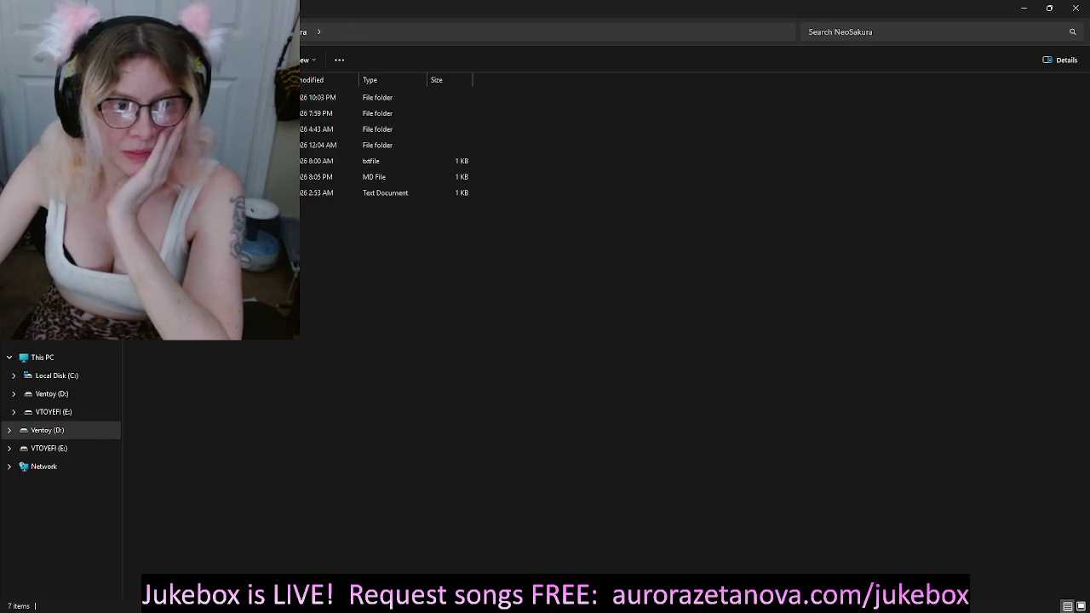
key(Down)
key(Down)
key(Down)
key(Up)
key(Return)
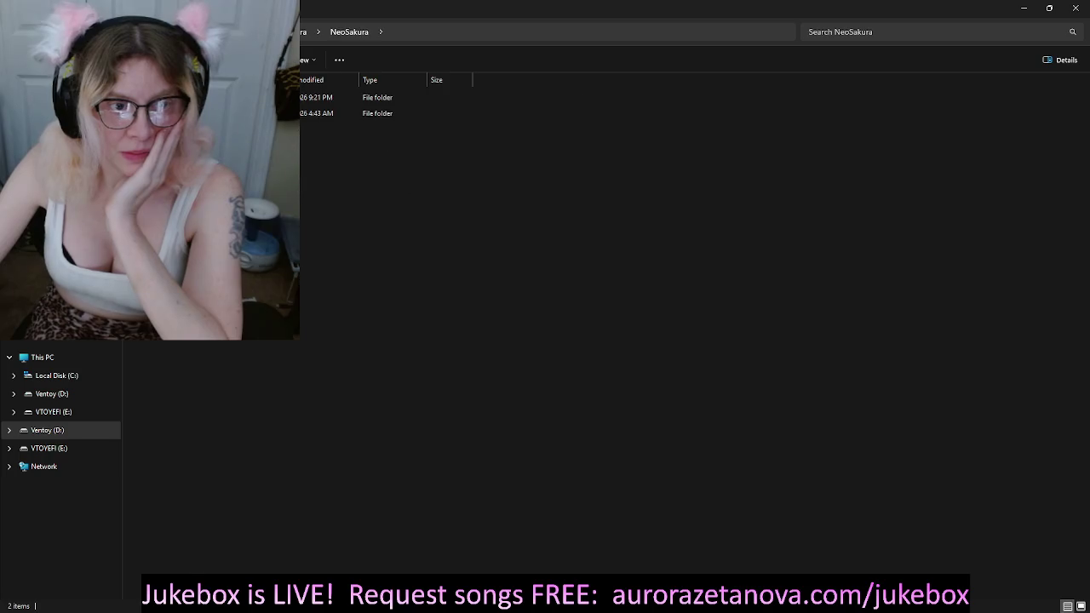
key(Return)
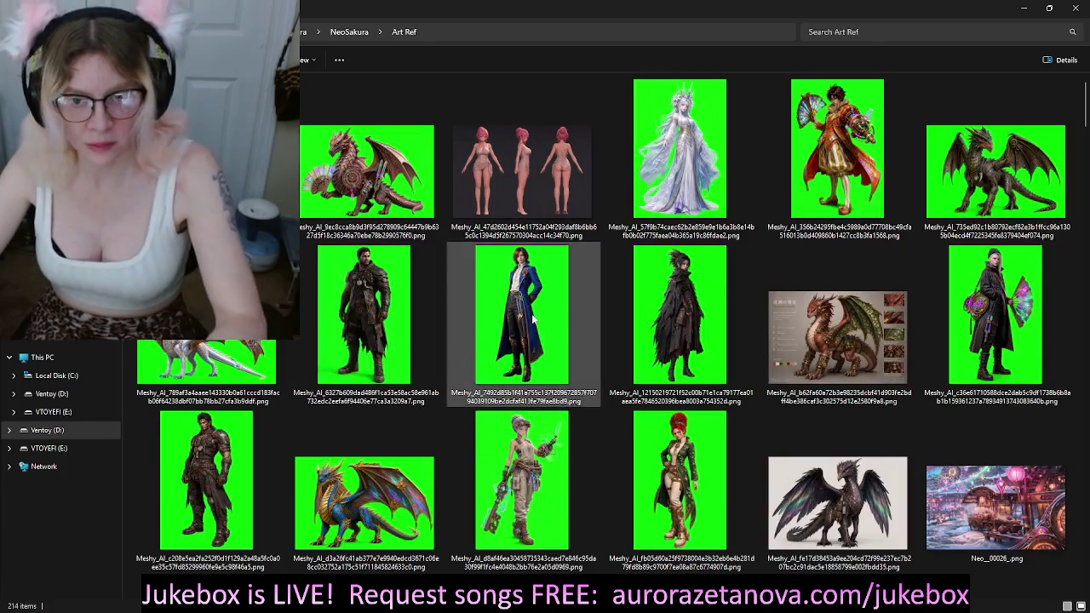
key(ctrl+v)
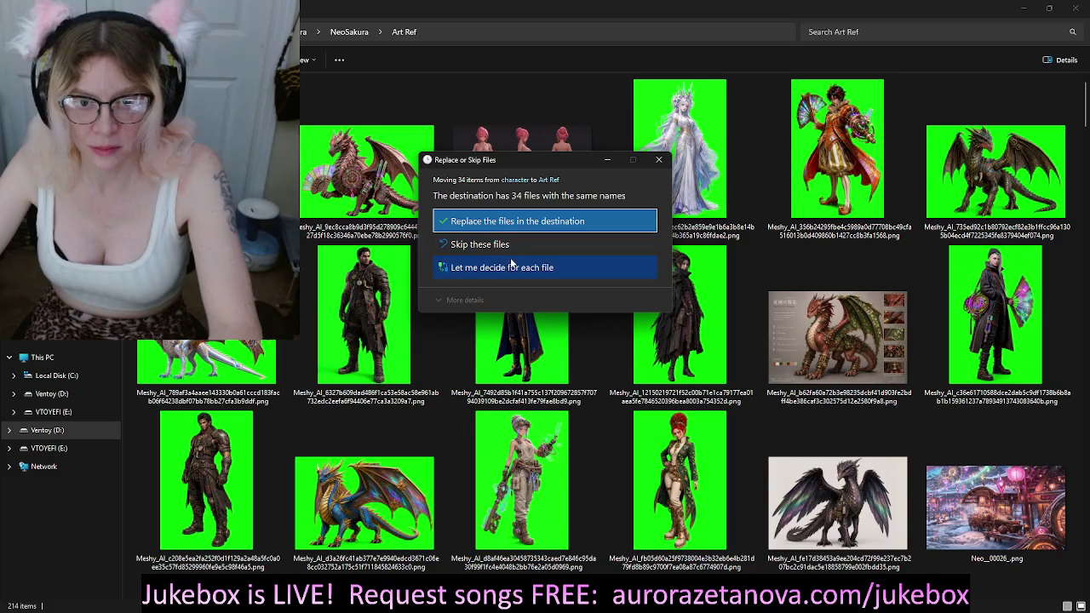
Step: Resolve all 34 conflicts by keeping the incoming character-folder versions, including Neo_Dragon_Stanza_1.png
click(521, 268)
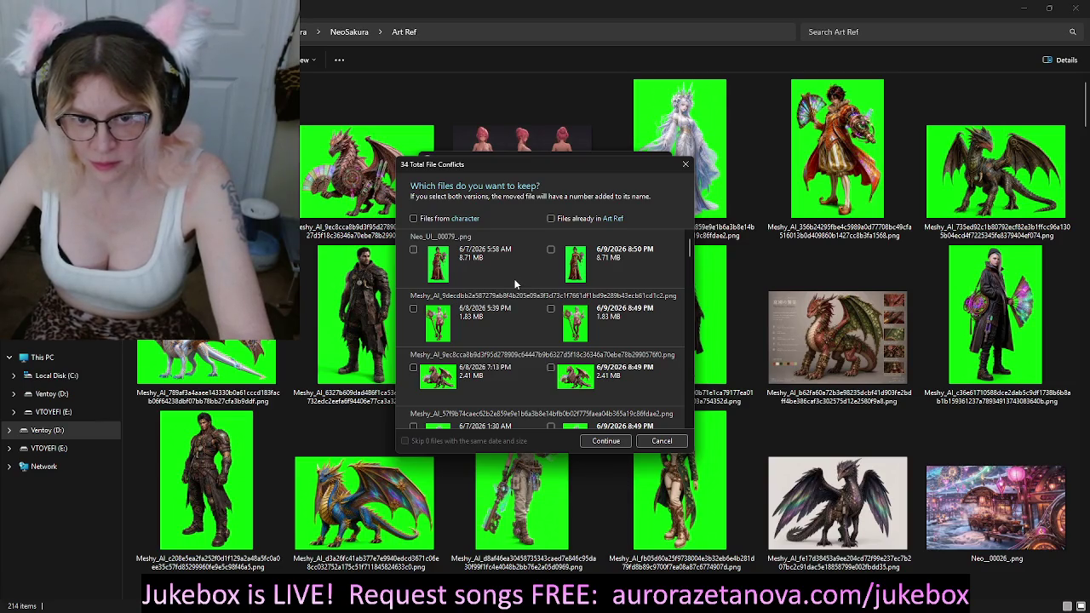
drag(690, 246, 695, 338)
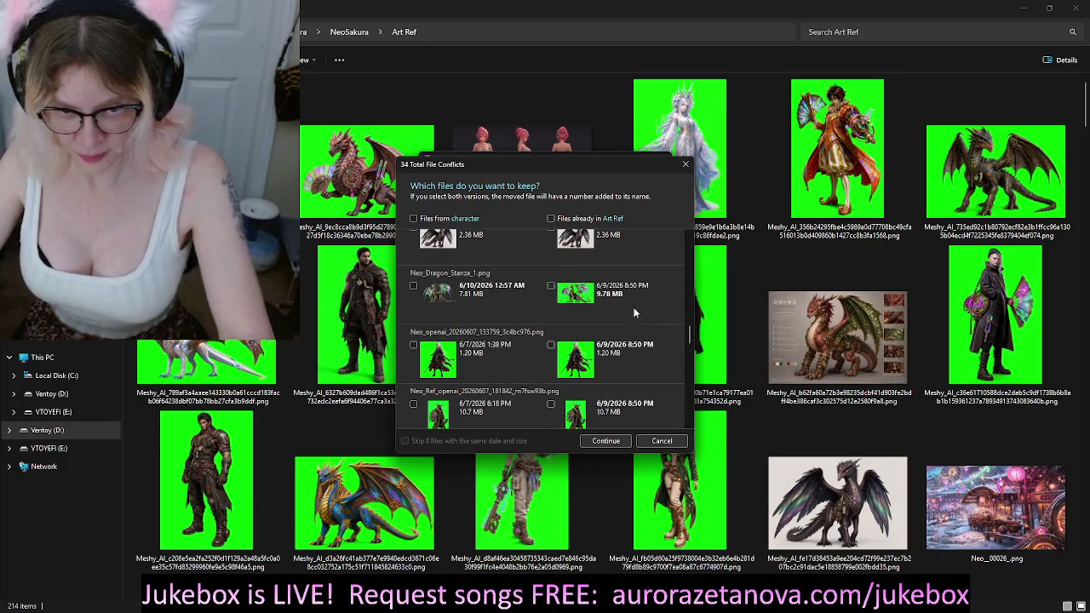
click(413, 286)
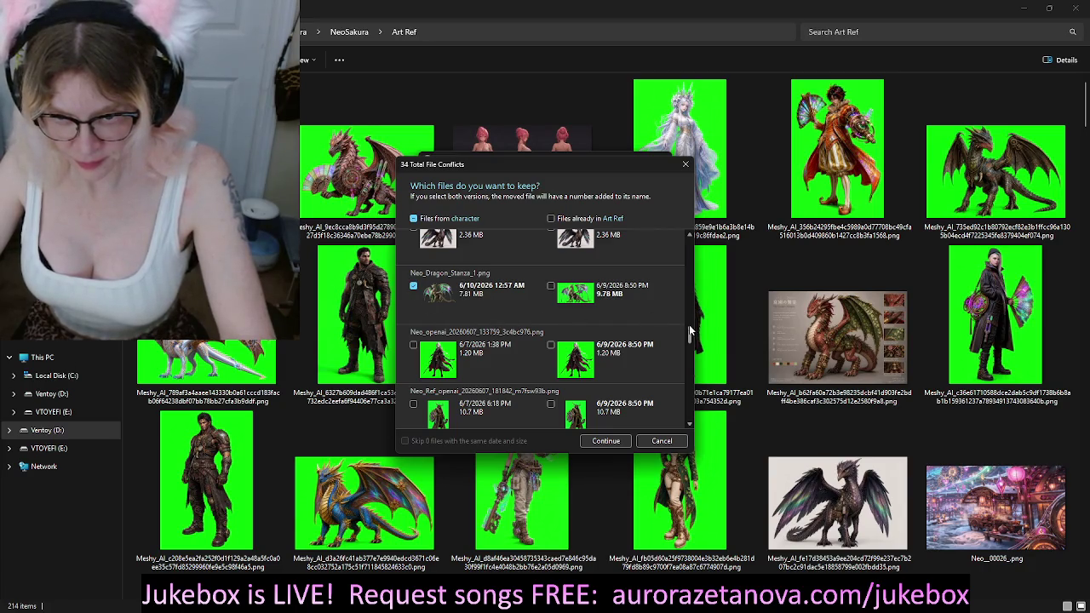
drag(692, 330, 703, 412)
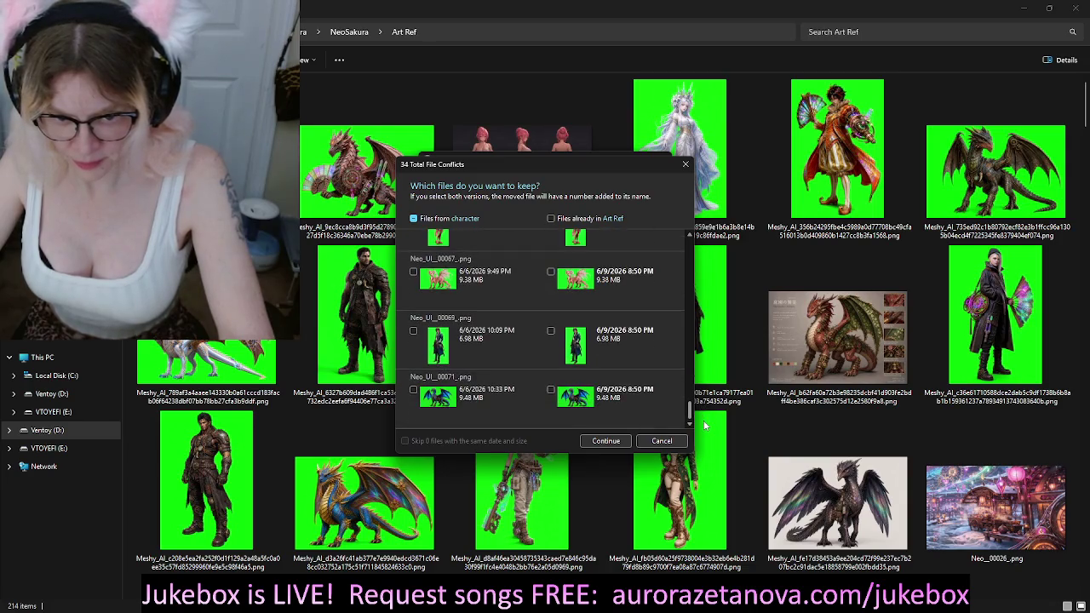
click(605, 440)
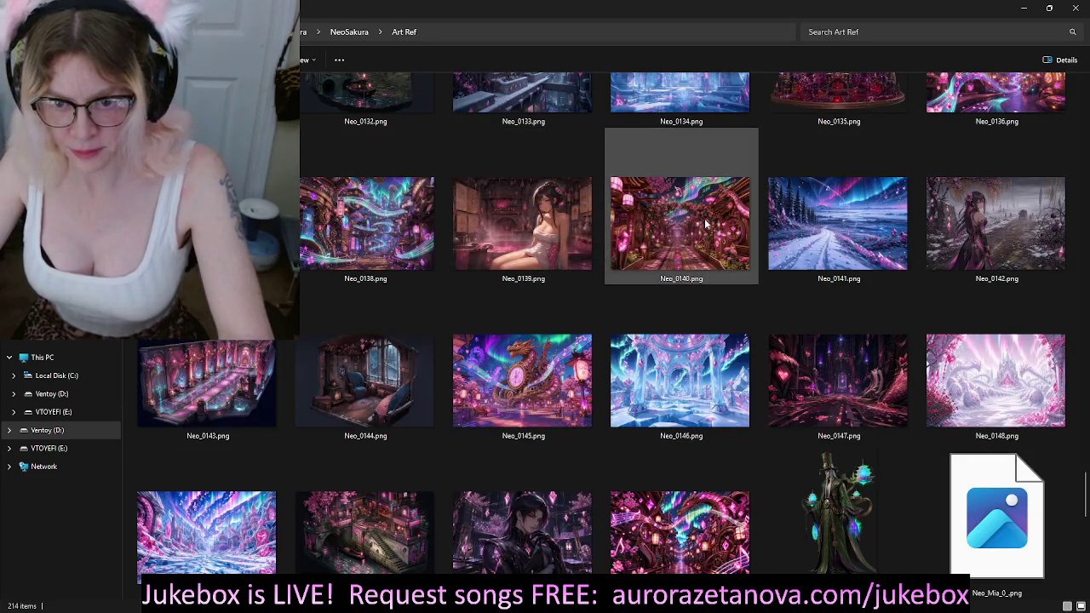
Step: Delete the blank 207-byte text file from Art Ref and open the Neo_Dragon_Stanza_1 image
scroll(772, 306, down, 5)
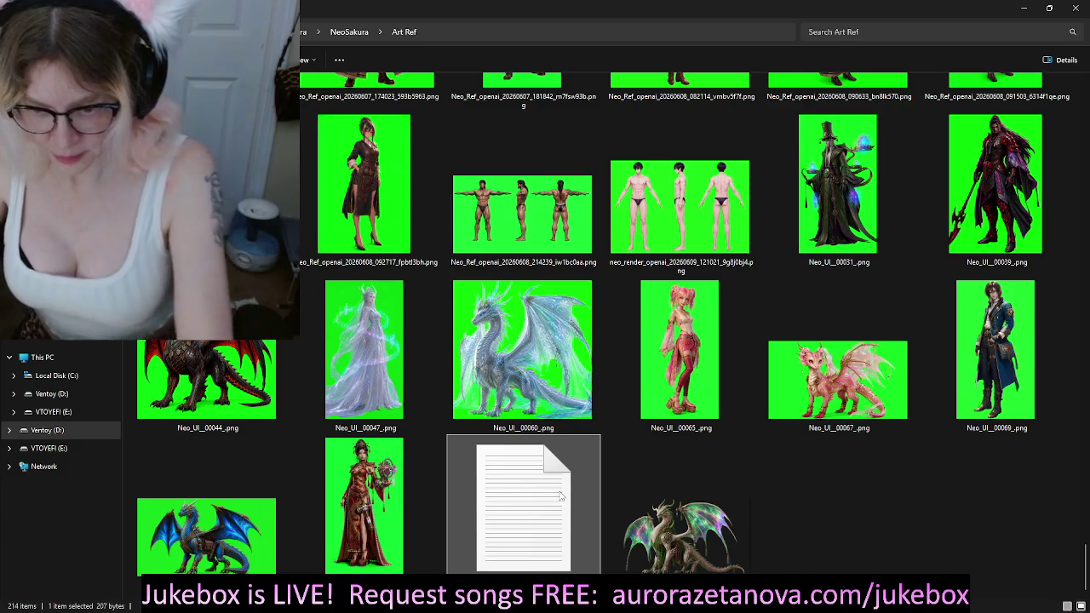
key(Delete)
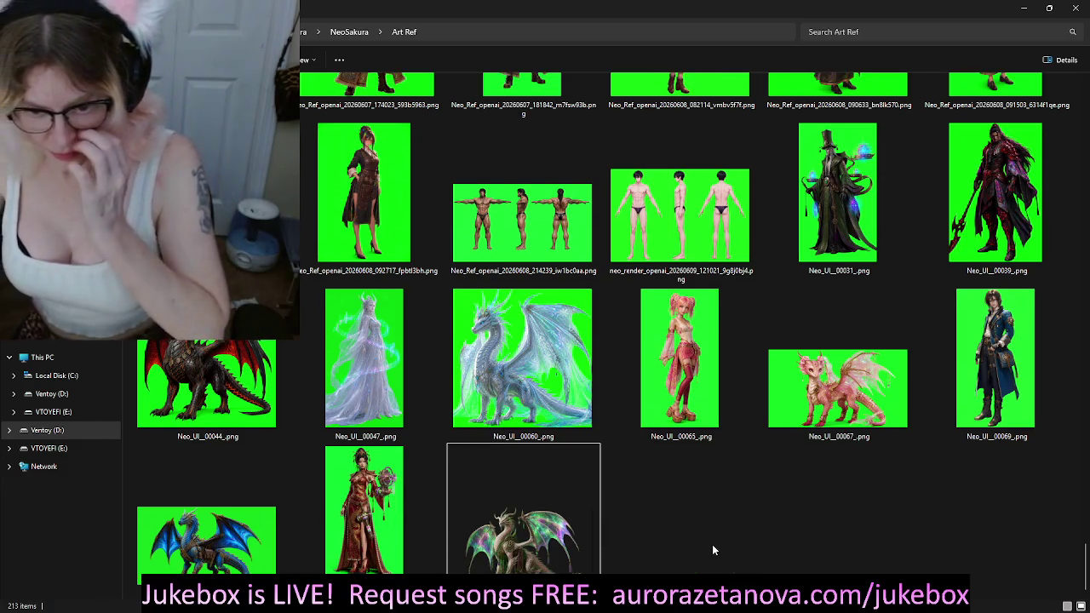
double_click(553, 516)
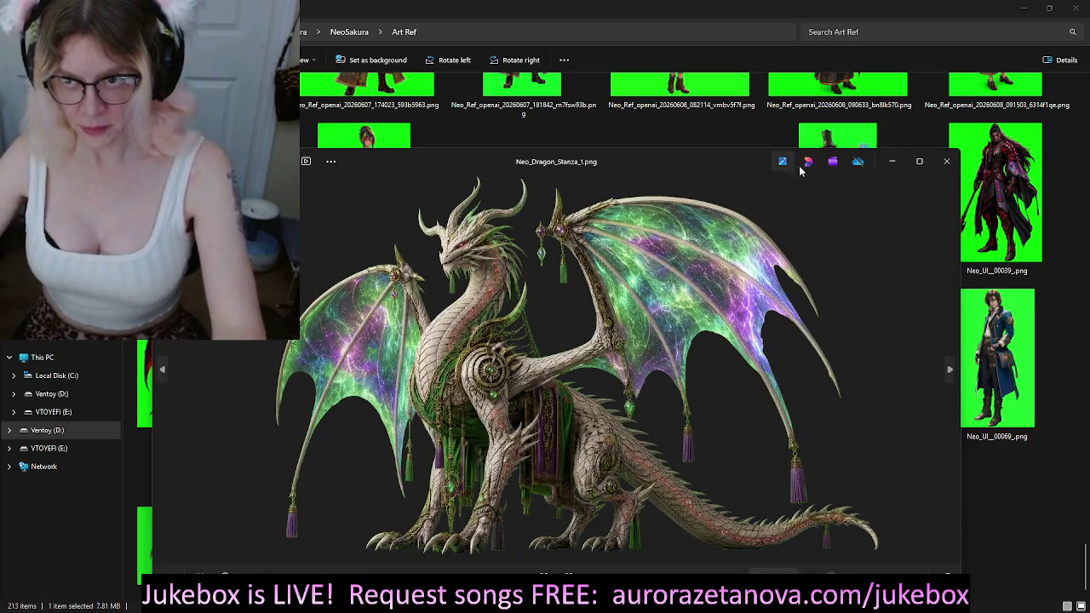
Step: Maximize and close the image viewer, then minimize GIMP to reveal Art Ref
click(920, 161)
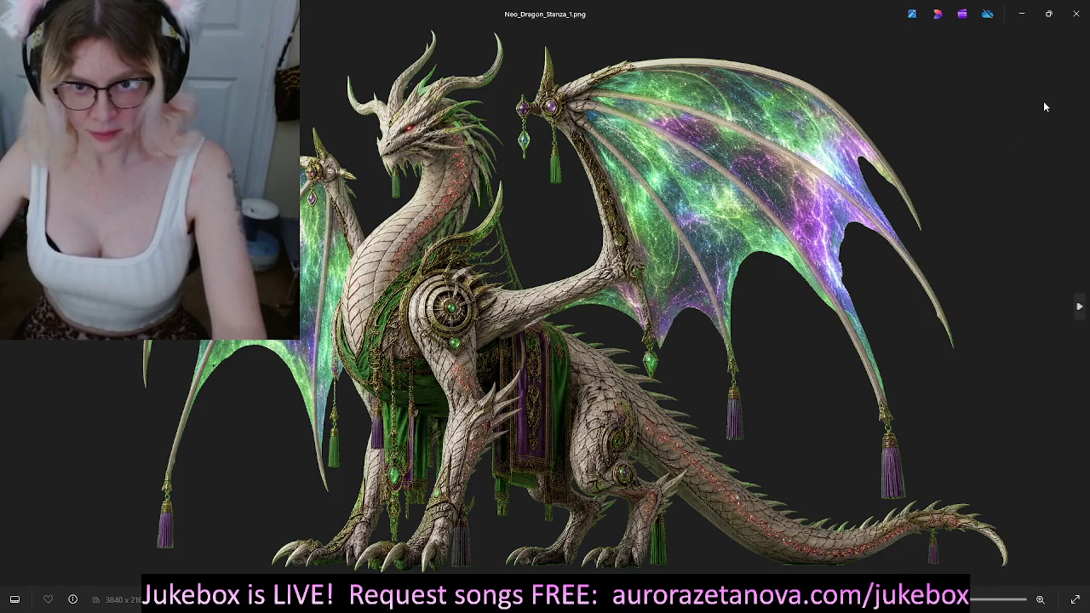
click(1079, 15)
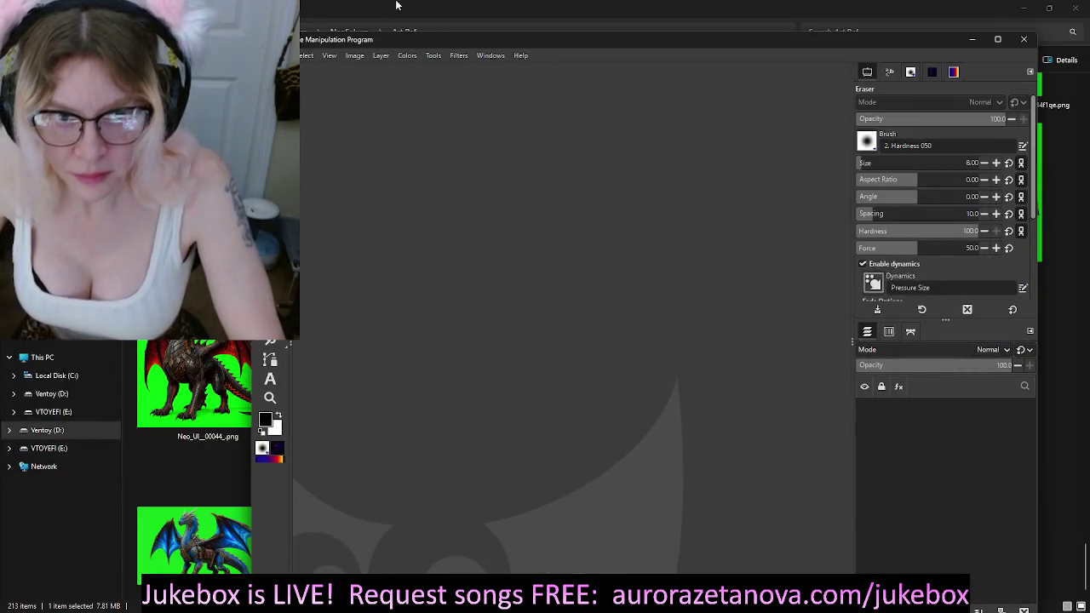
click(970, 43)
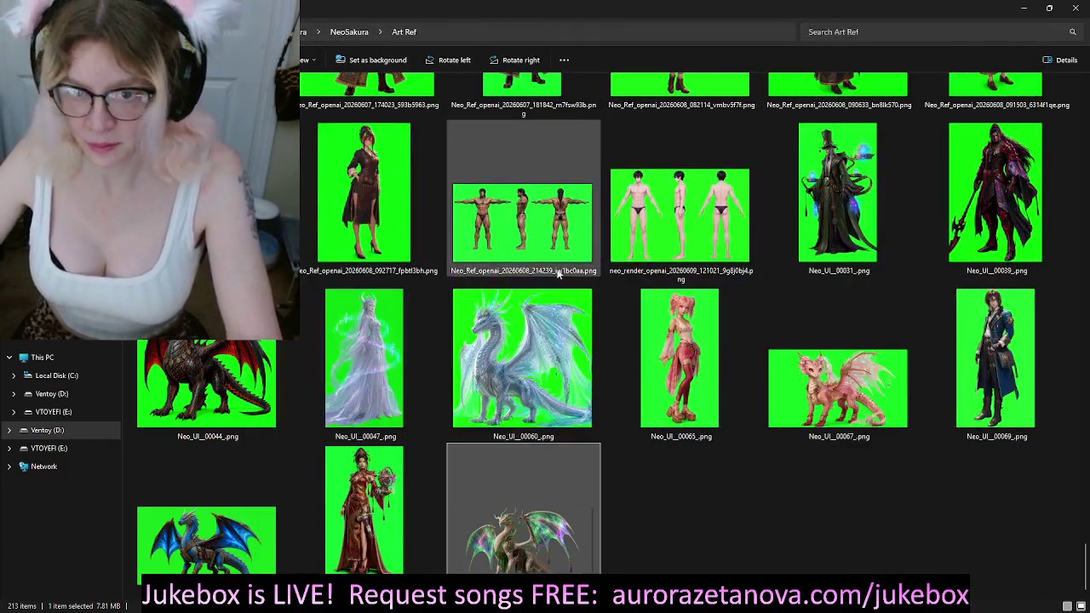
Step: Scroll through Art Ref, then browse the Story folder's character render prompts
scroll(715, 346, up, 10)
scroll(719, 354, up, 5)
scroll(721, 360, down, 10)
scroll(722, 359, down, 10)
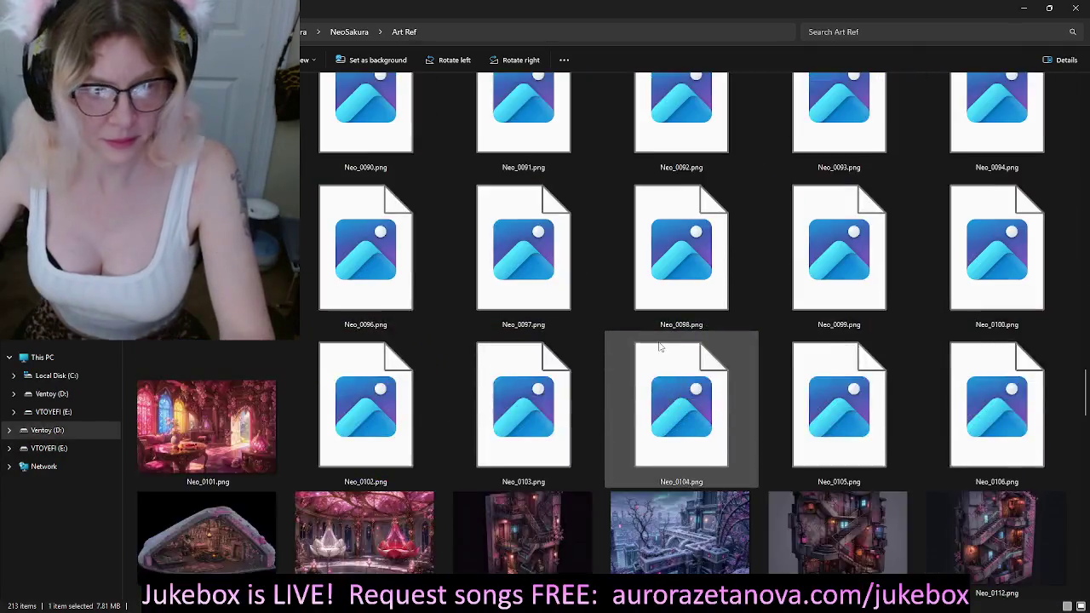
scroll(596, 366, down, 10)
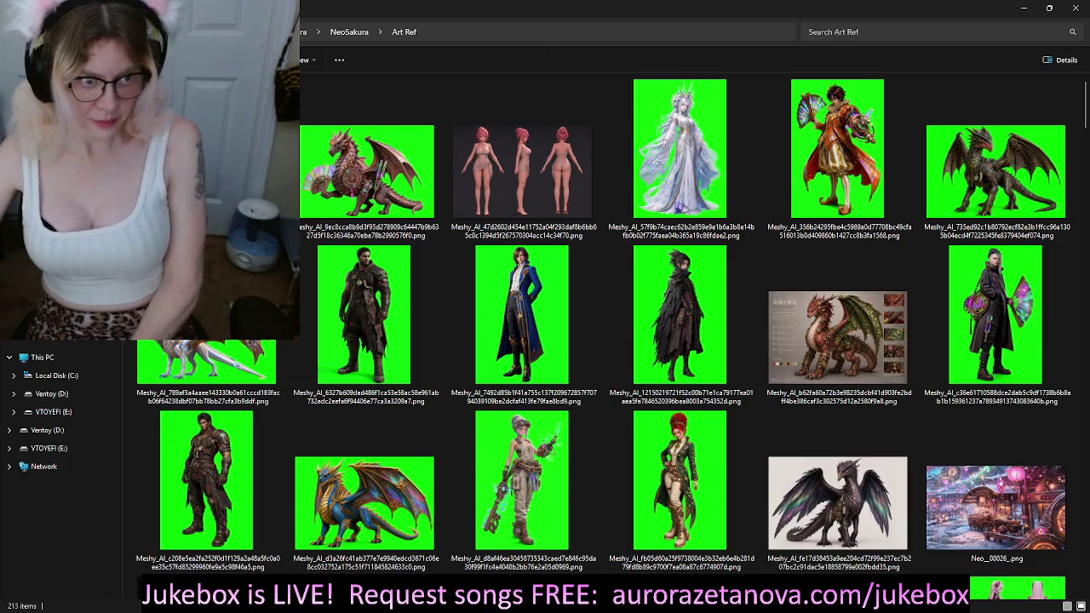
key(alt+Up)
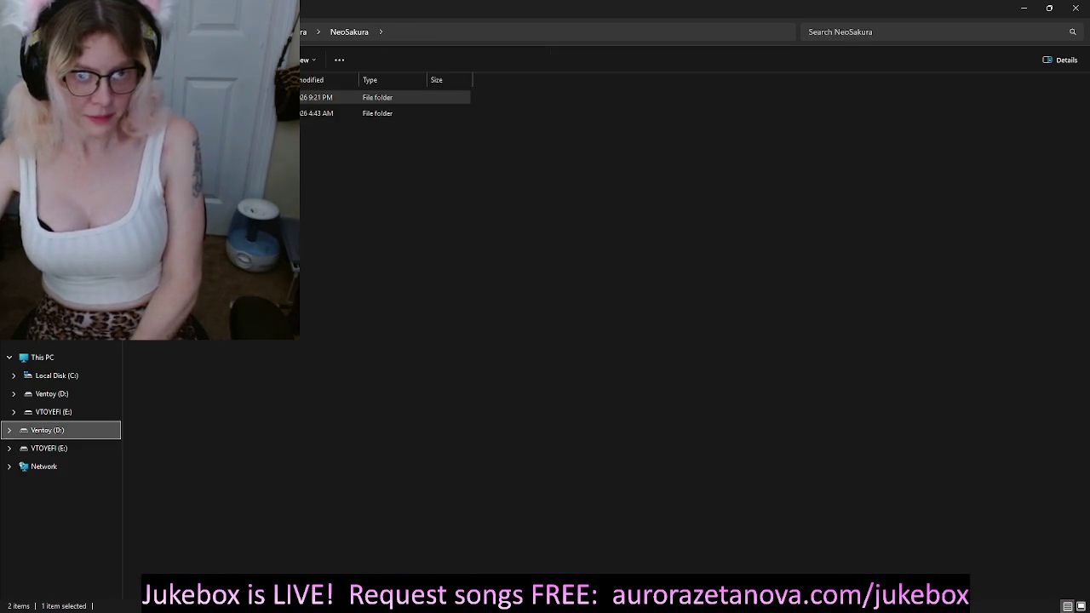
key(Down)
key(Return)
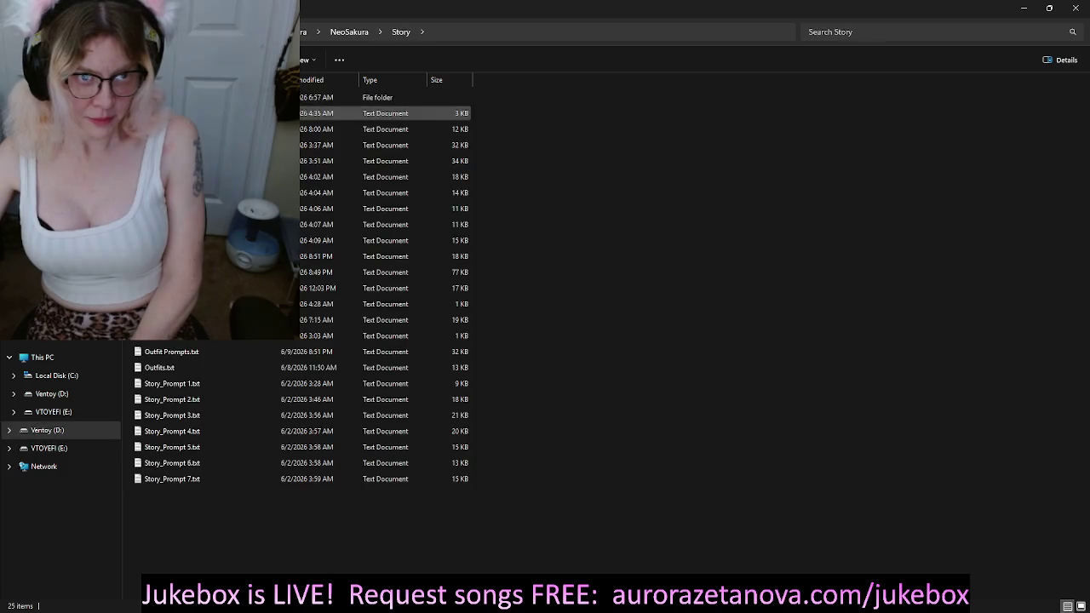
key(Return)
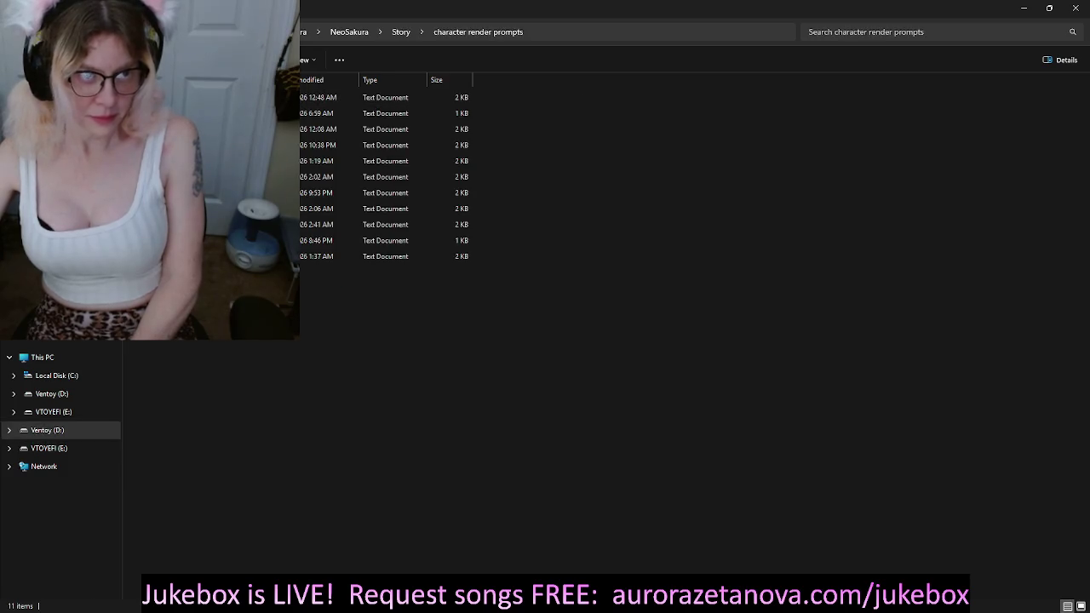
Step: Back in NeoSakura, review Art Ref again, then open the Game folder
key(alt+Up)
key(alt+Up)
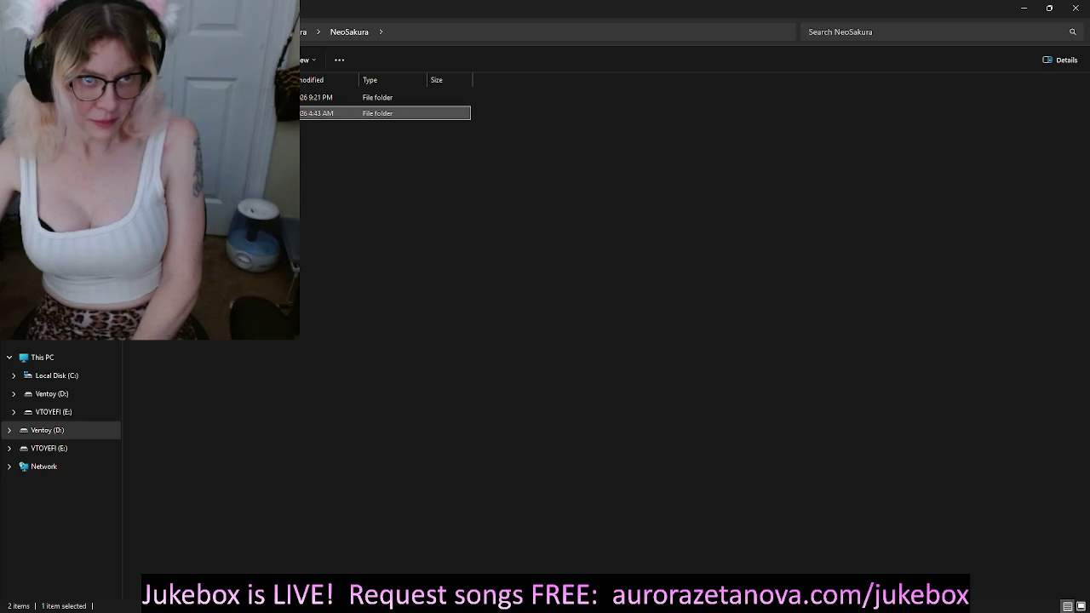
key(Up)
key(Return)
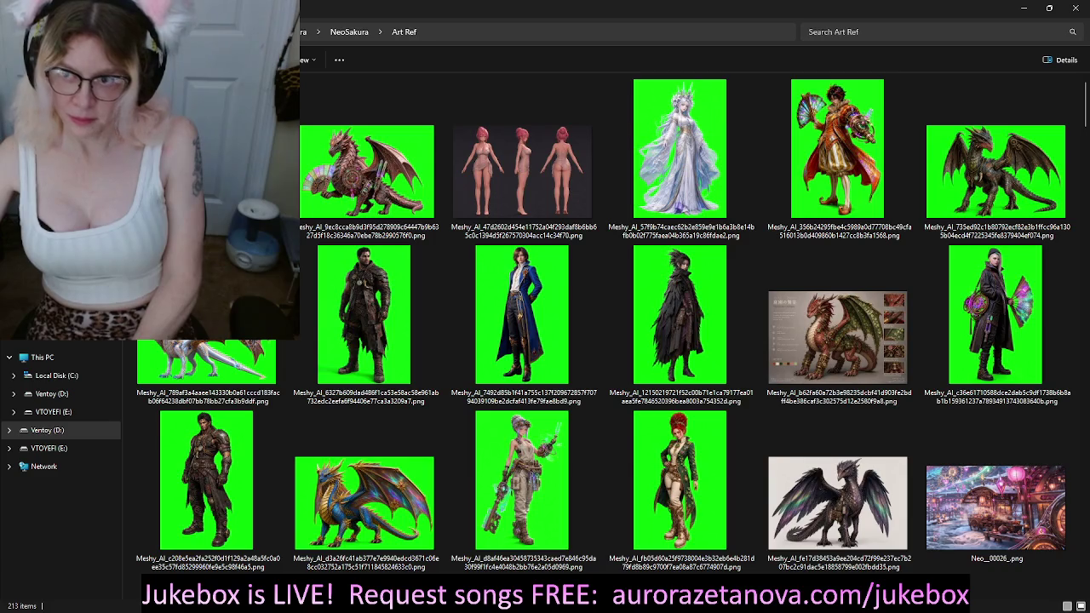
scroll(681, 323, down, 10)
scroll(681, 323, down, 10)
scroll(681, 324, down, 10)
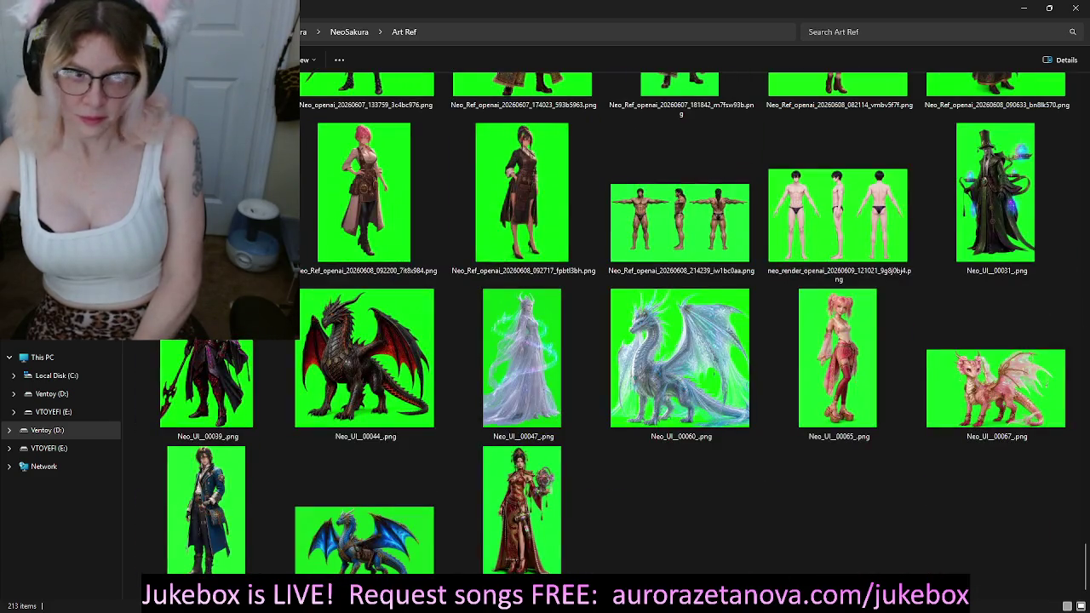
key(alt+Left)
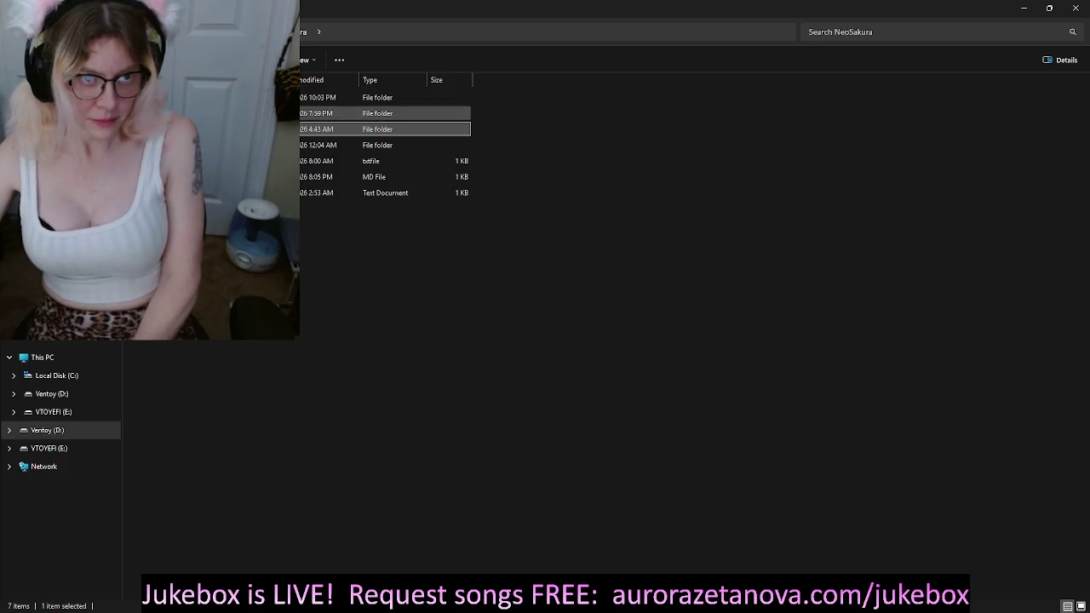
double_click(383, 113)
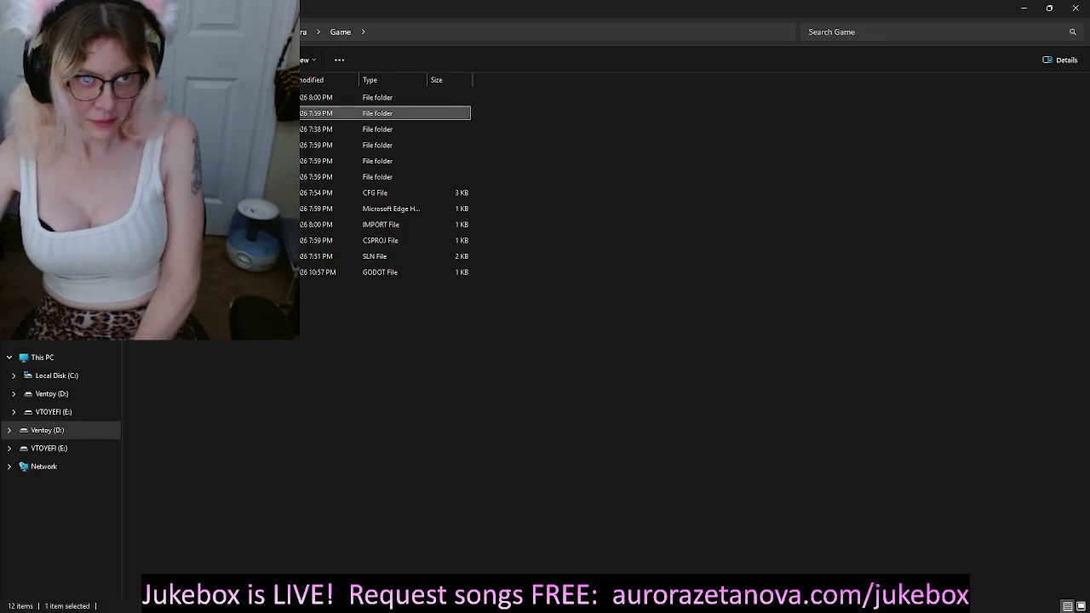
Step: In the backgrounds assets folder, select every image from Lockdown.png through the last one
double_click(348, 114)
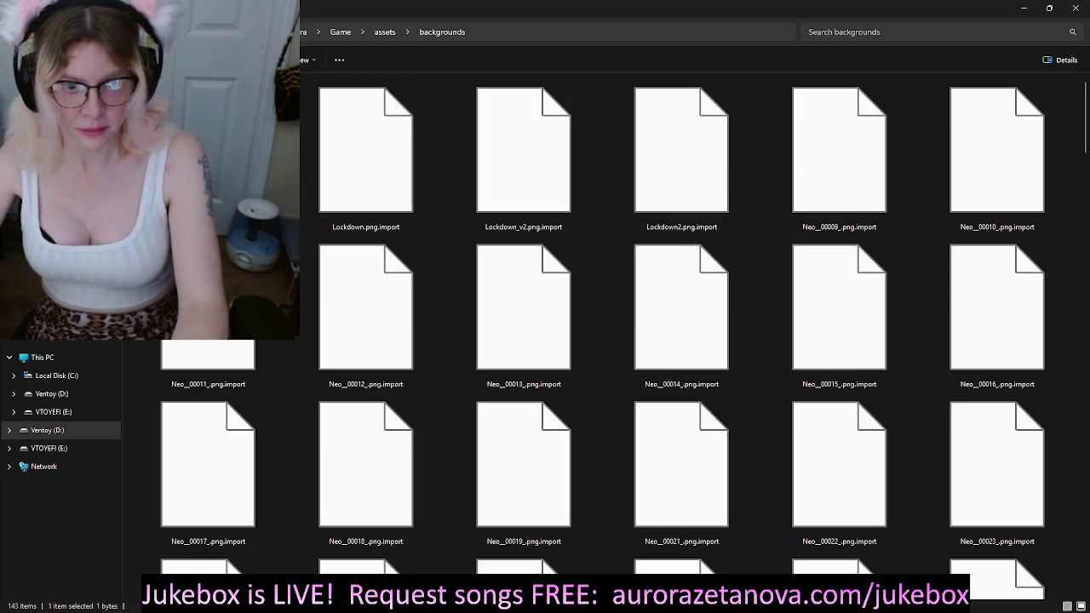
scroll(494, 222, down, 10)
scroll(485, 235, up, 4)
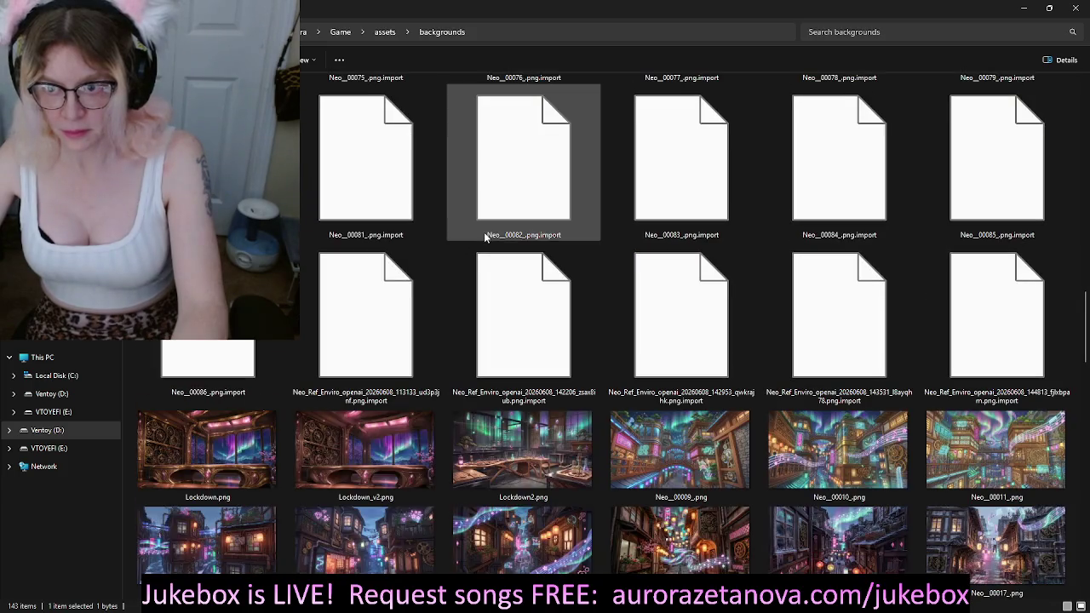
click(207, 450)
scroll(621, 452, down, 10)
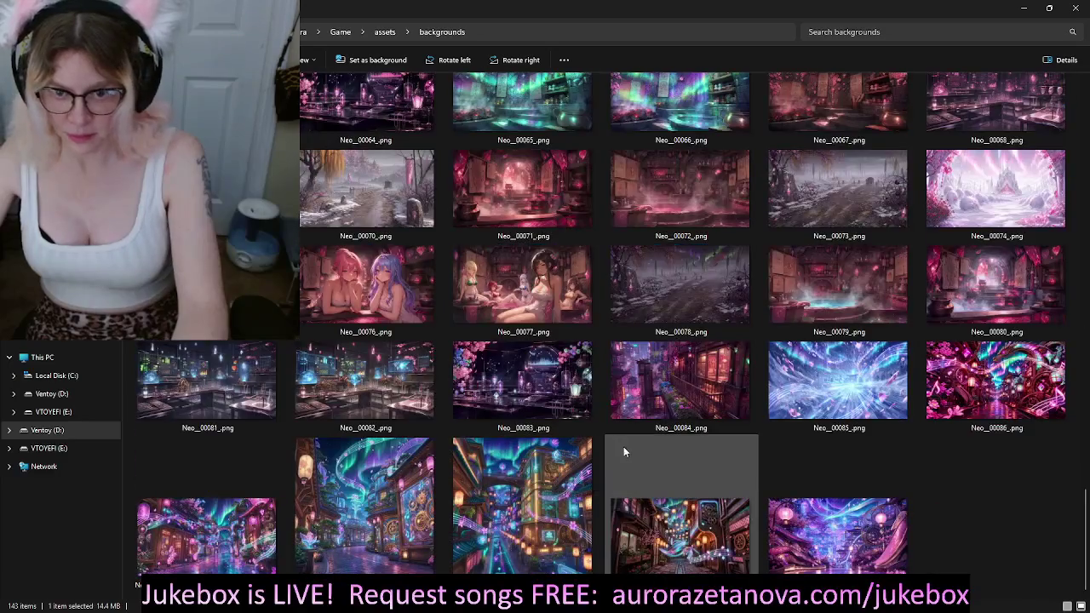
shift+click(821, 523)
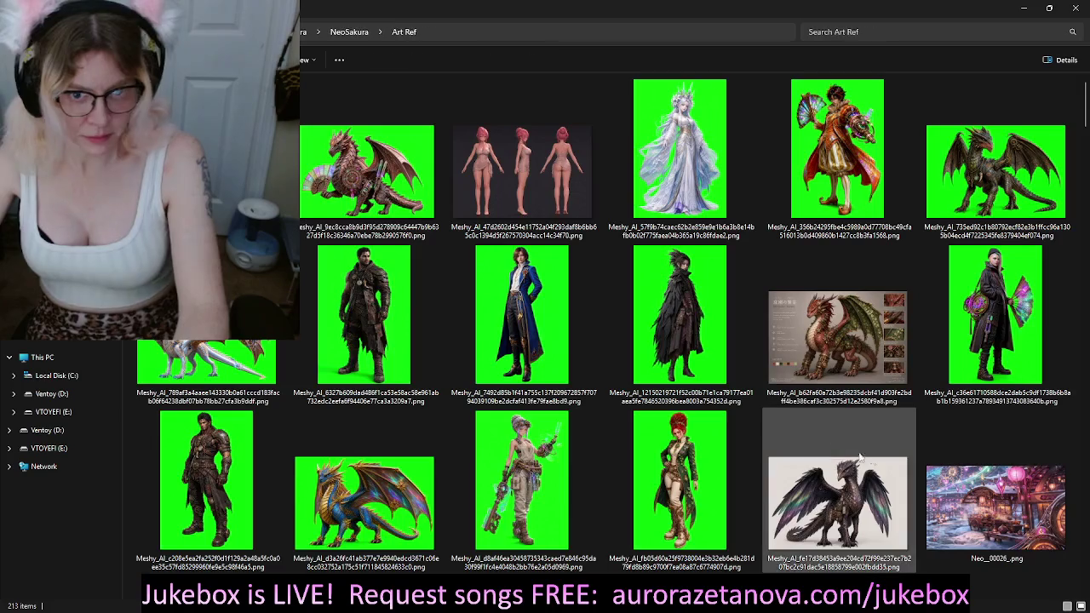
Step: Move the 71 images into Art Ref, keeping both copies of Neo__00026_.png
key(ctrl+v)
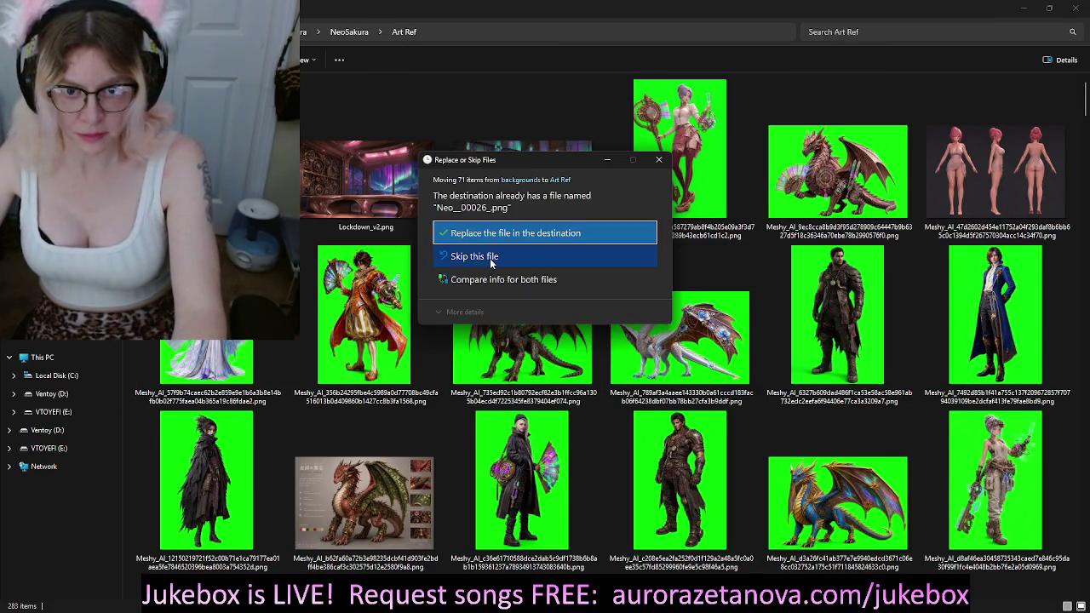
click(485, 282)
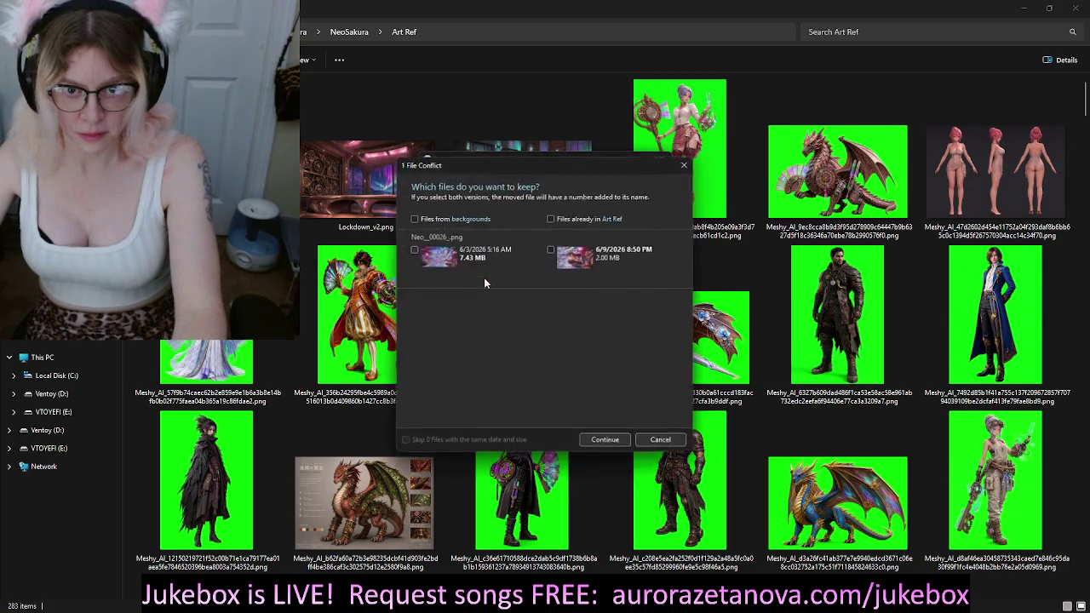
click(429, 222)
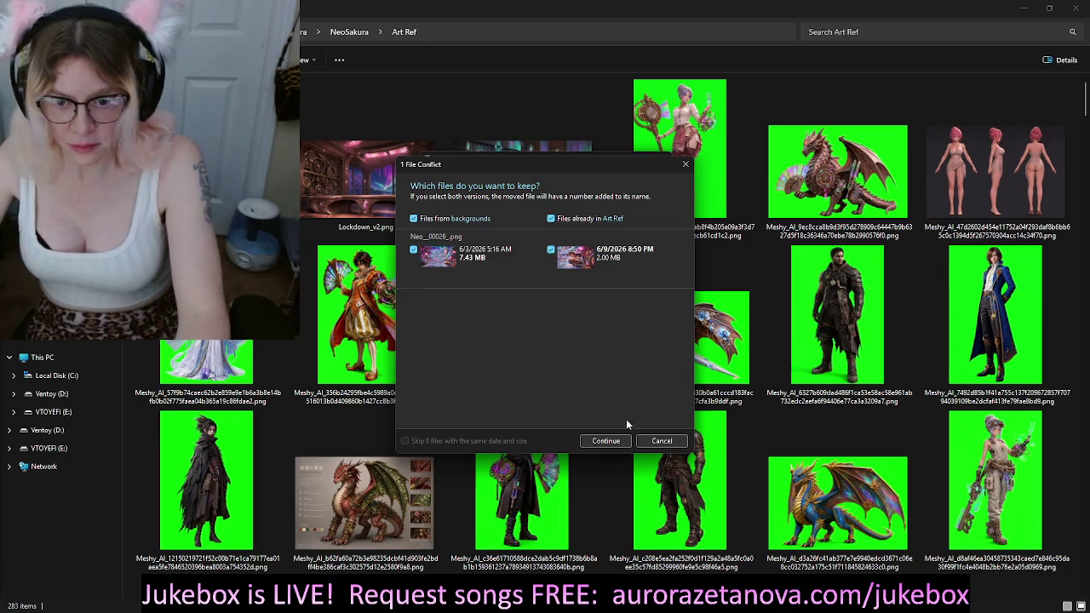
click(605, 440)
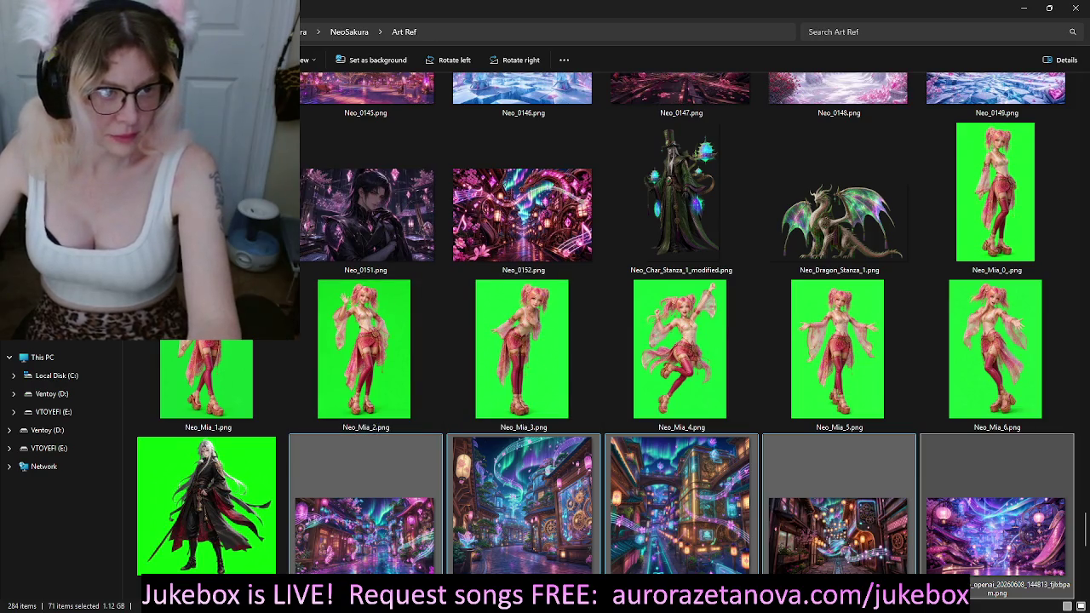
key(alt+Left)
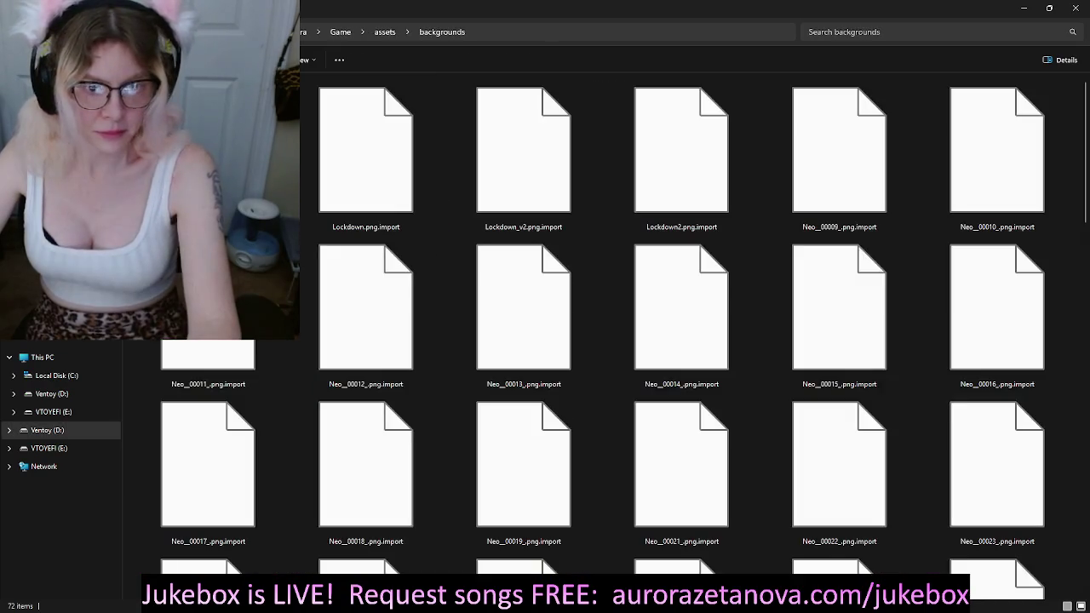
Step: Open the character assets' Stanza subfolder and show it as Large icons
key(alt+Up)
key(Down)
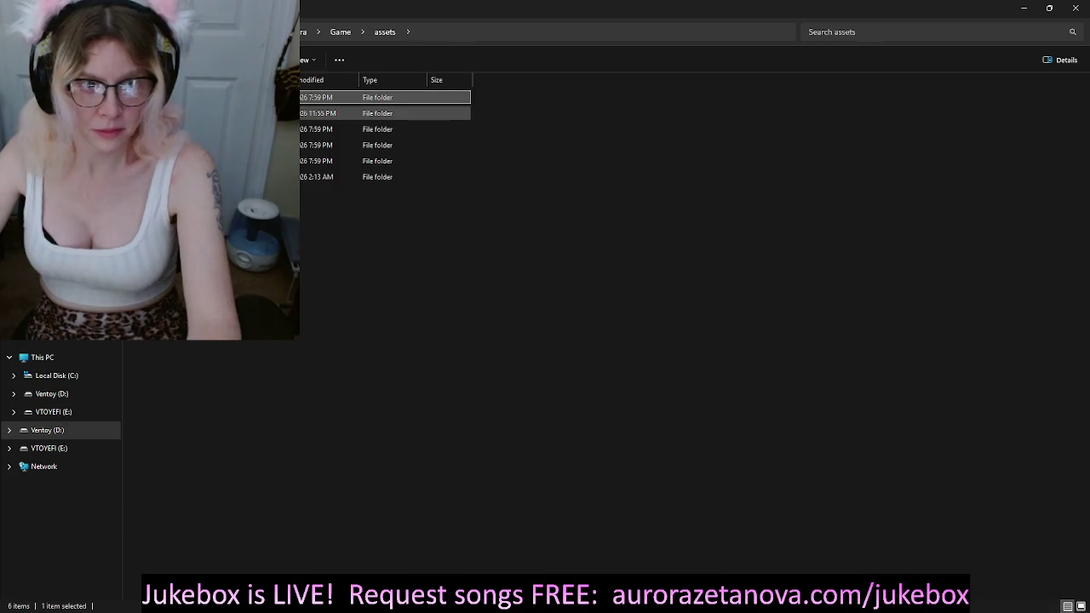
key(Return)
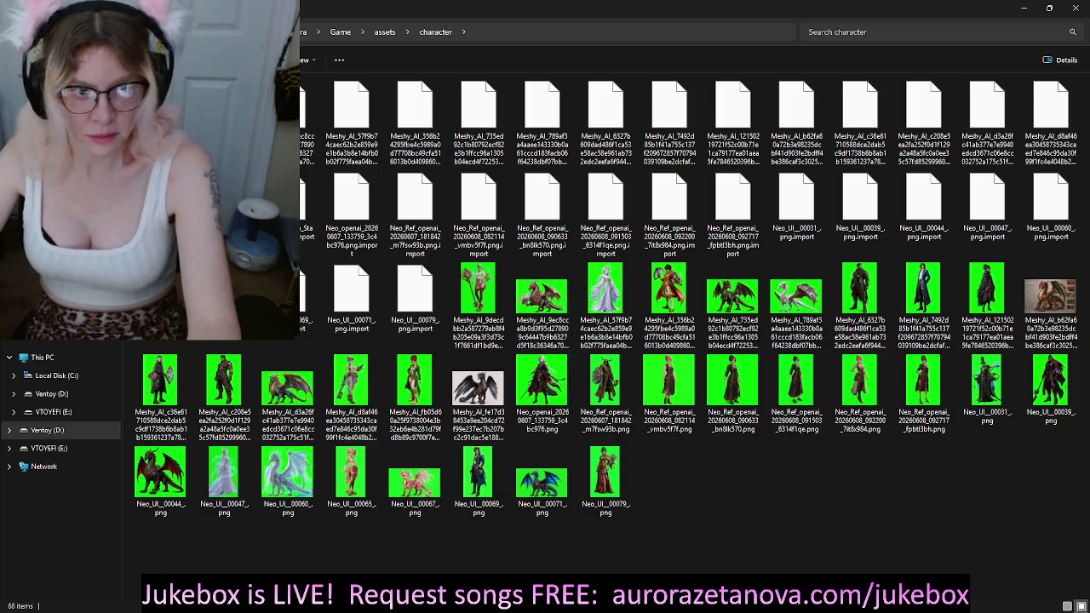
key(Return)
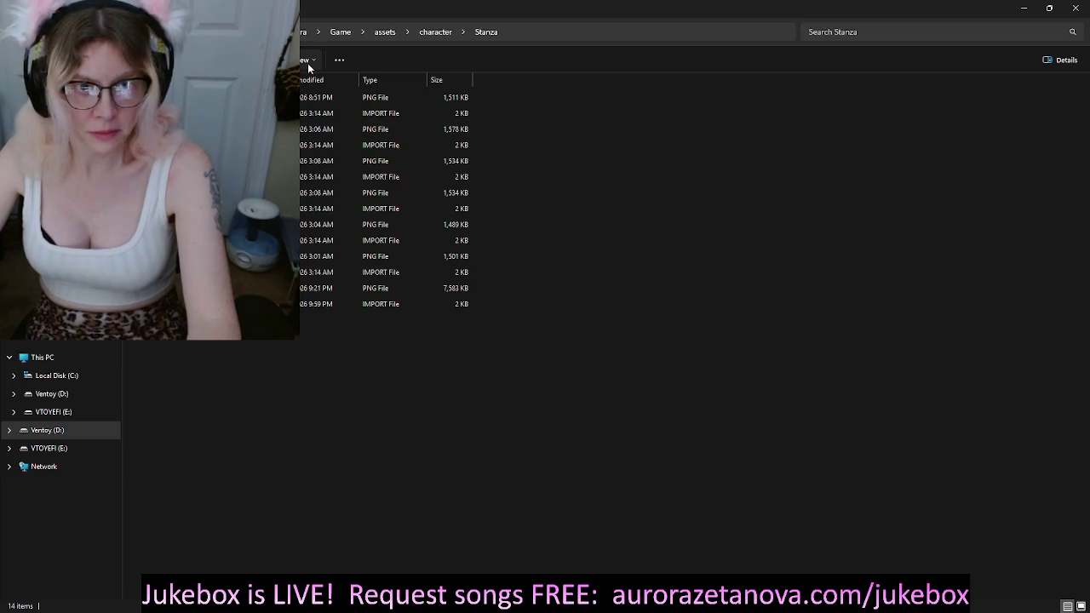
click(308, 62)
click(312, 104)
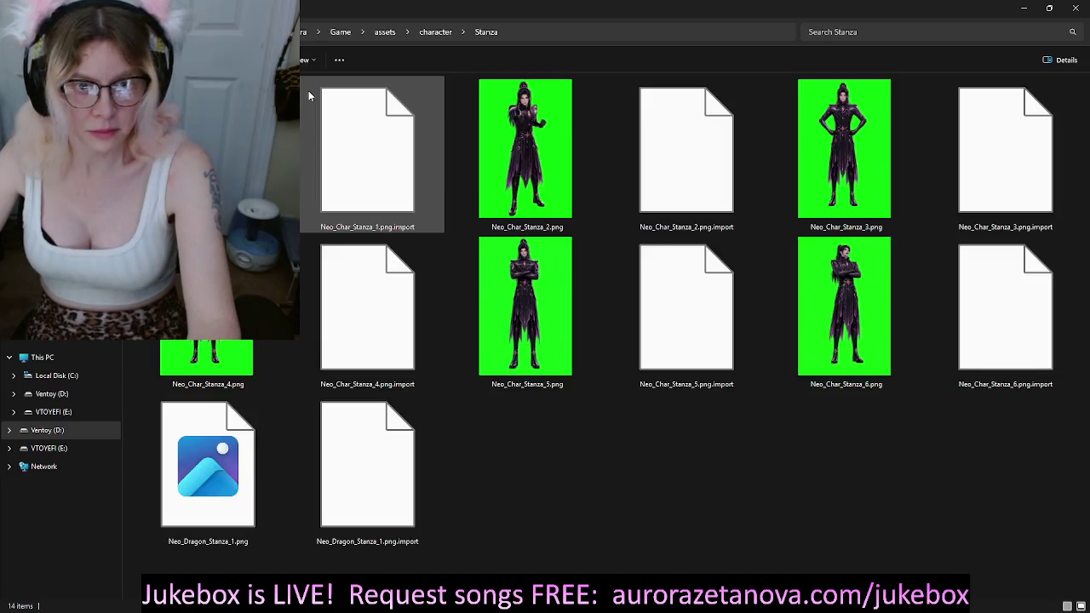
Step: Move Neo_Dragon_Stanza_1.png into Art Ref, replacing the existing copy
click(147, 447)
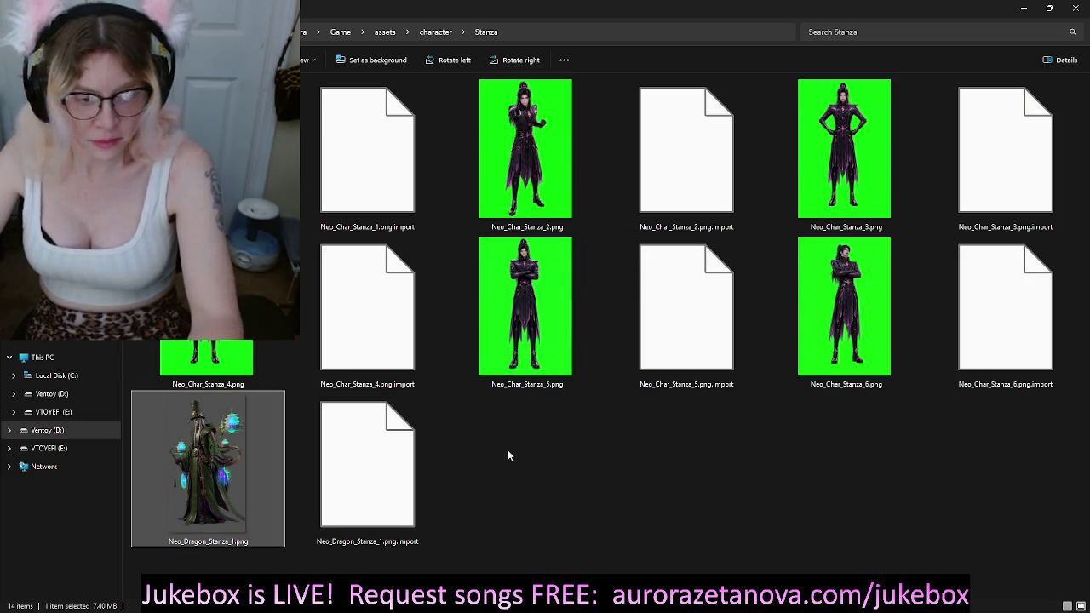
key(ctrl+x)
key(alt+Left)
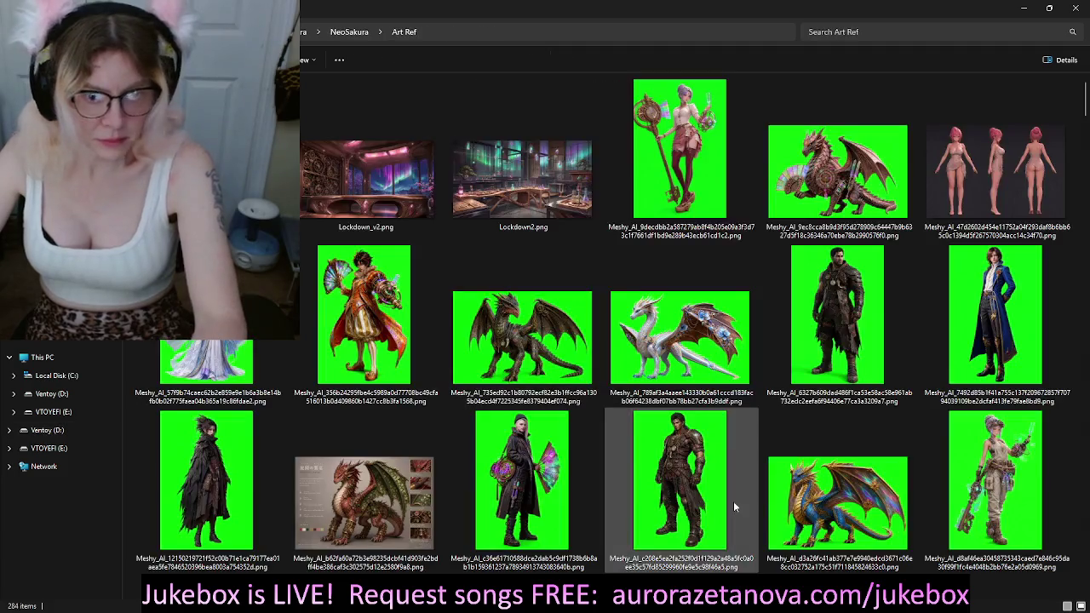
key(ctrl+v)
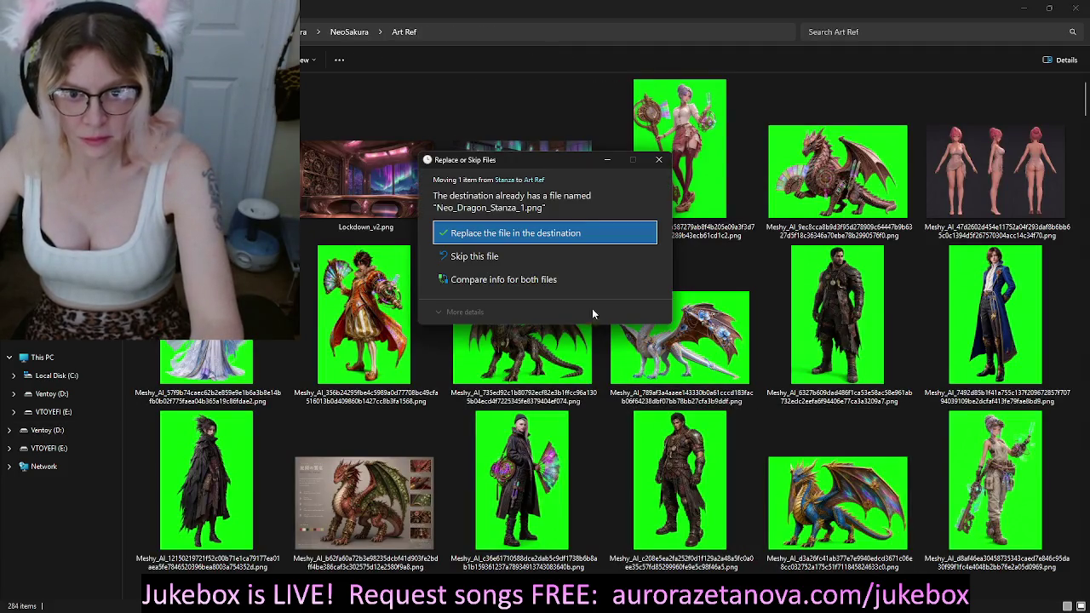
click(521, 233)
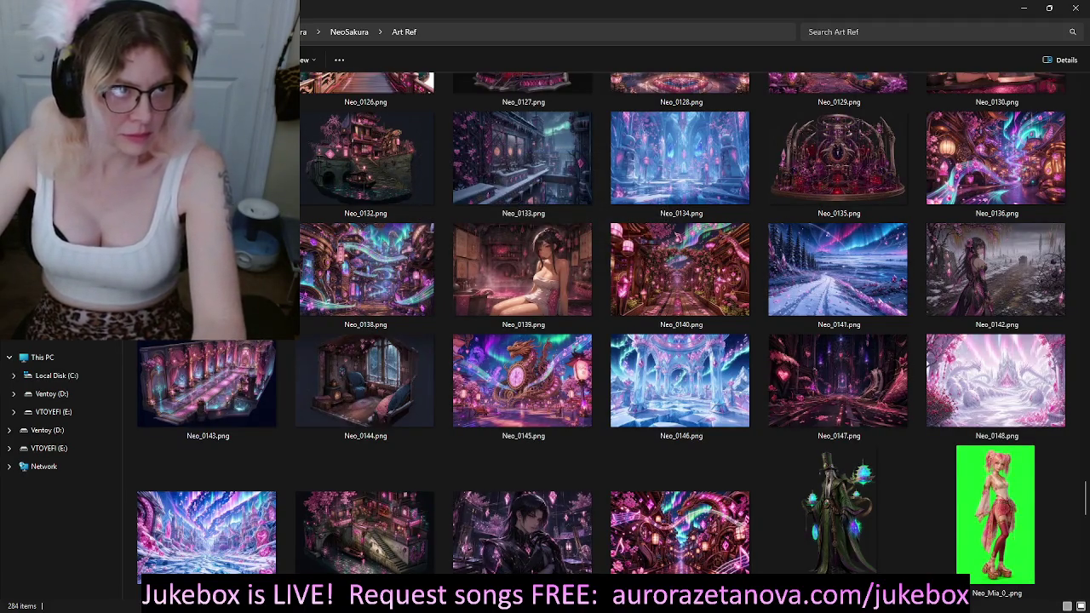
key(alt+Right)
key(alt+Up)
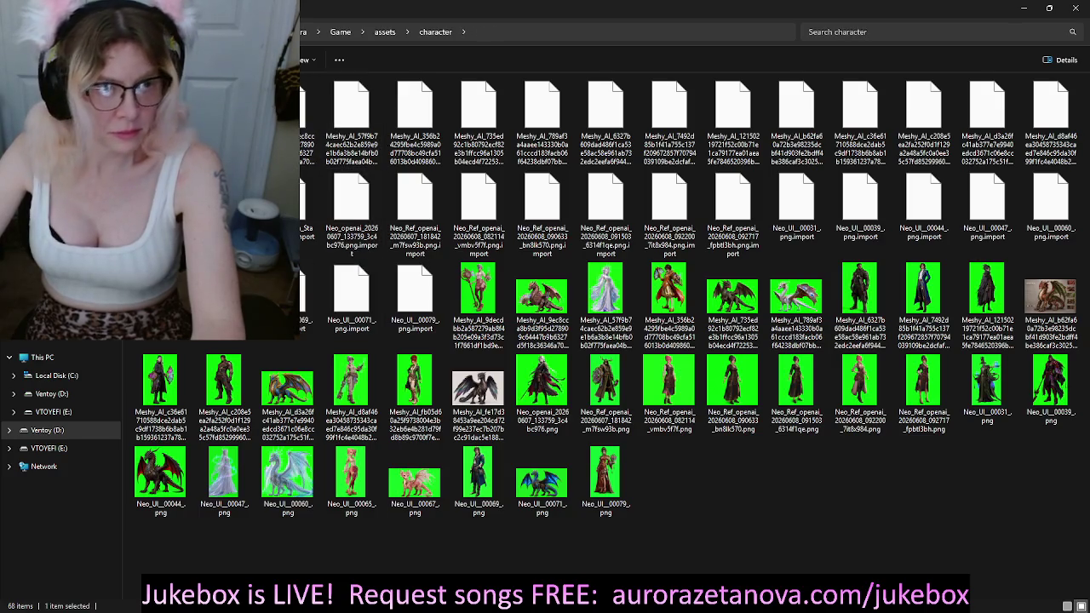
Step: Check the objects assets folder, then open the particles assets folder
key(alt+Up)
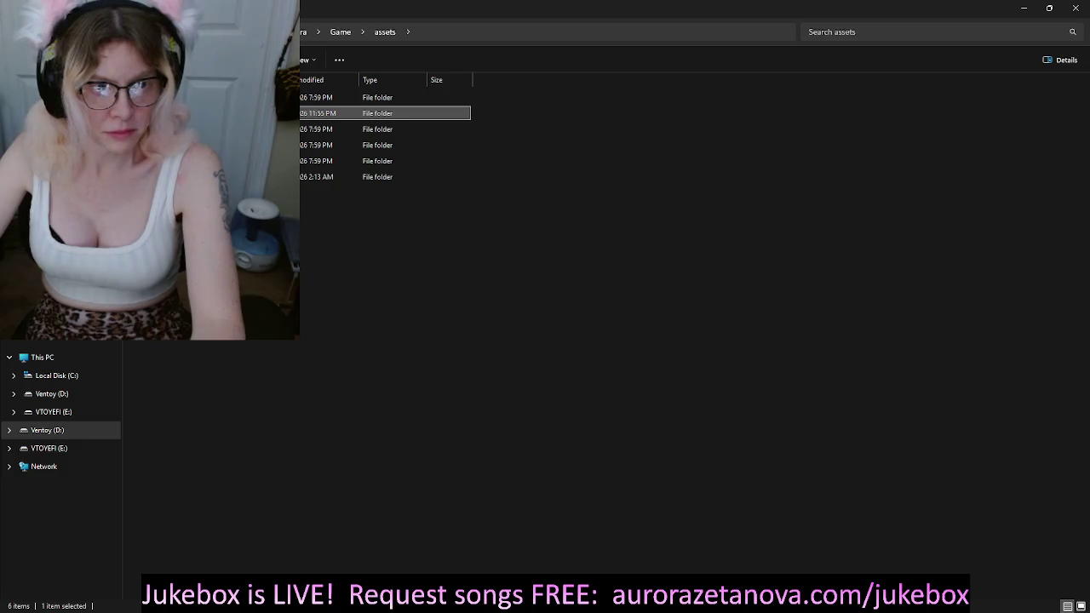
key(Down)
key(Return)
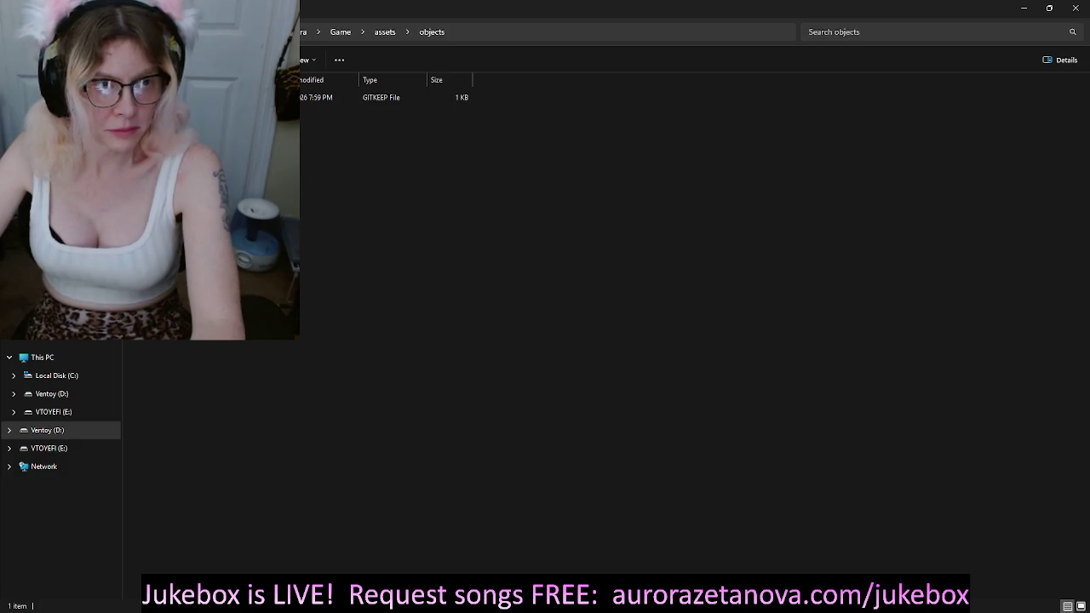
key(alt+Up)
key(Down)
key(Return)
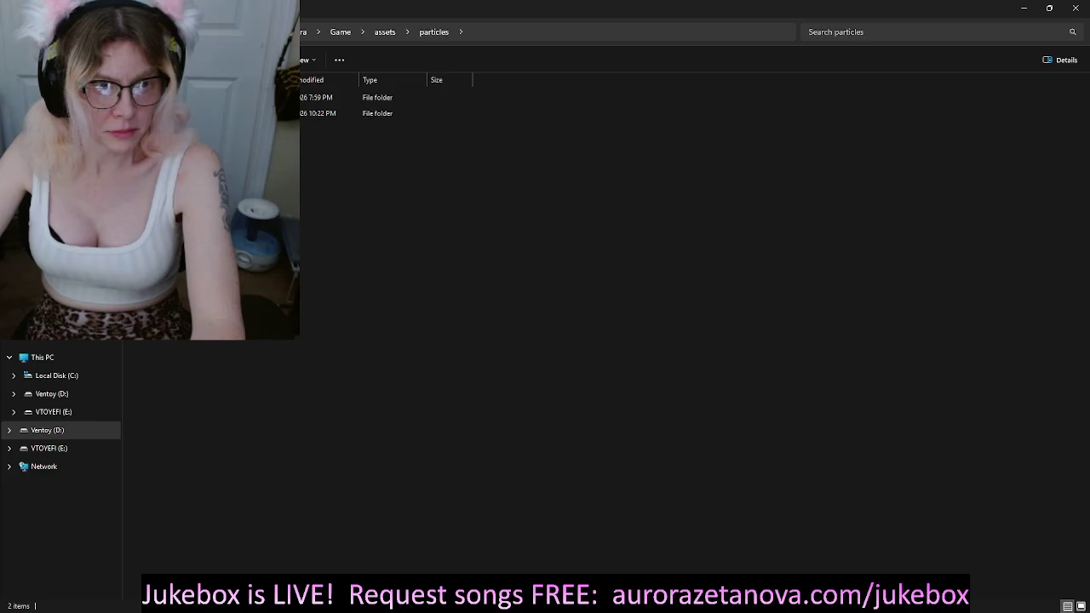
Step: Move both particle folders into Art Ref, then return to the emptied particles folder
key(ctrl+a)
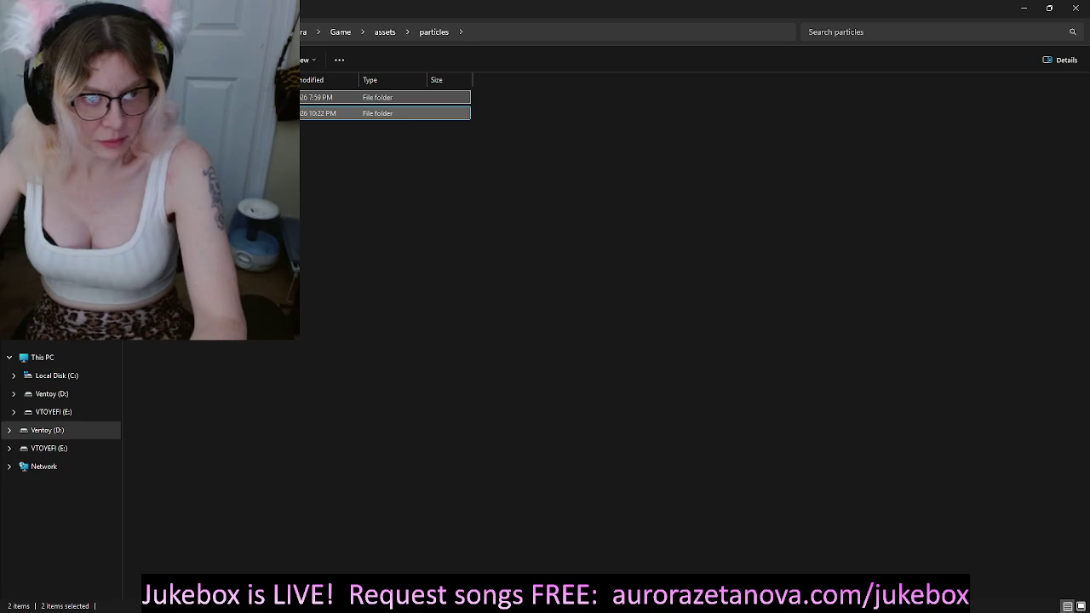
key(alt+Tab)
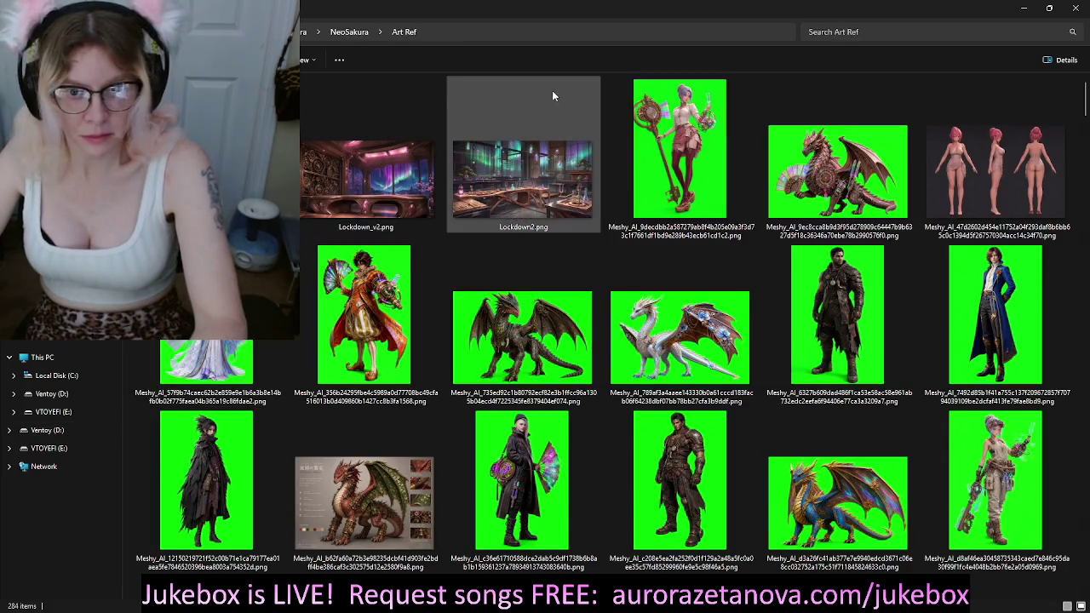
key(ctrl+v)
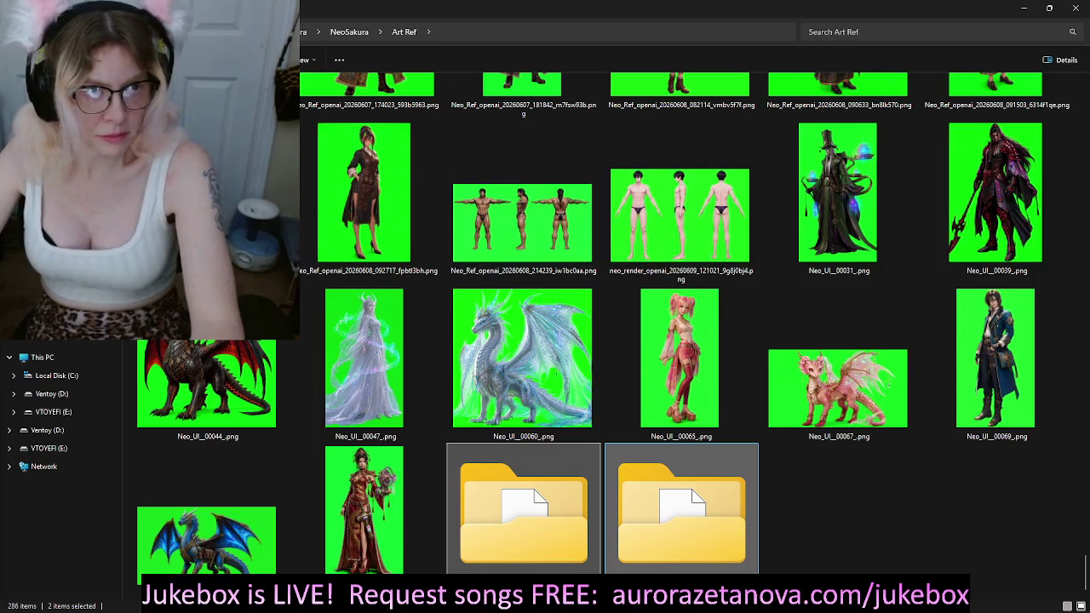
key(alt+Up)
key(alt+Up)
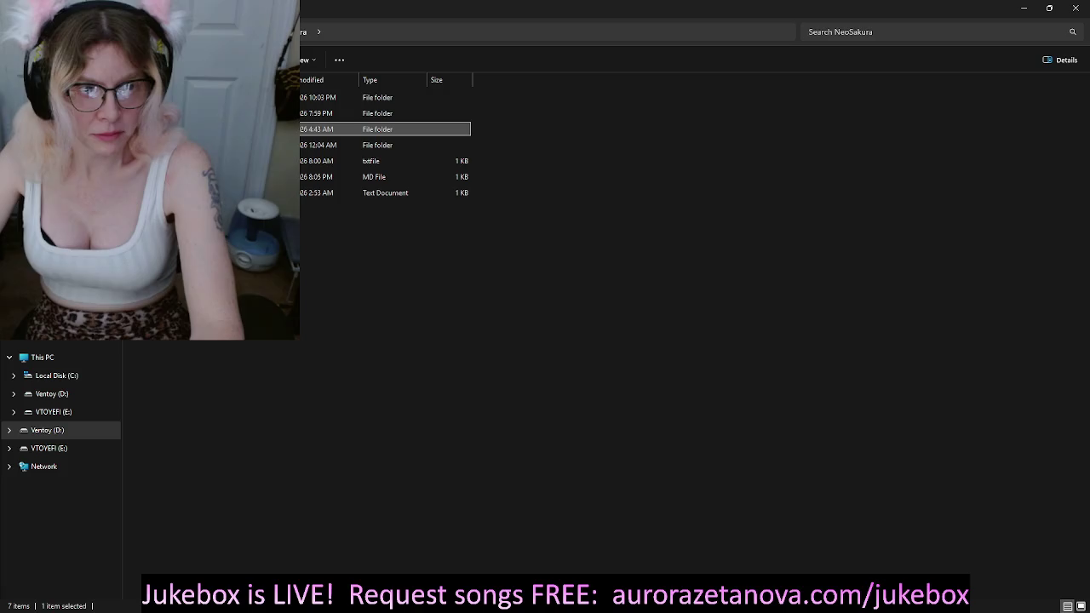
key(alt+Left)
key(alt+Left)
key(alt+Left)
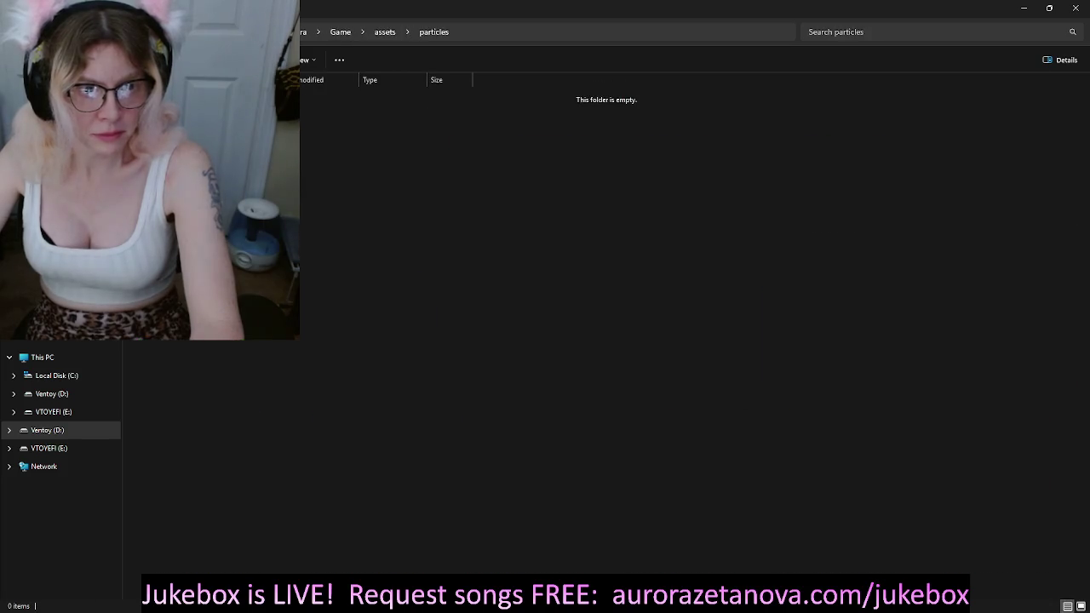
key(alt+Left)
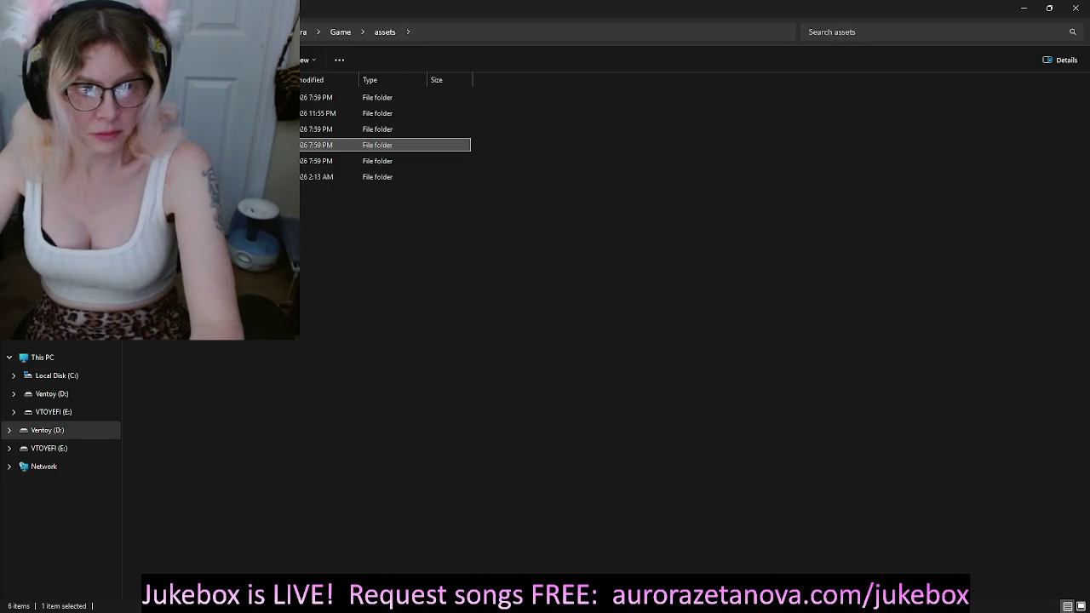
Step: In the travel_nodes assets folder, select three of its PNG images
double_click(375, 161)
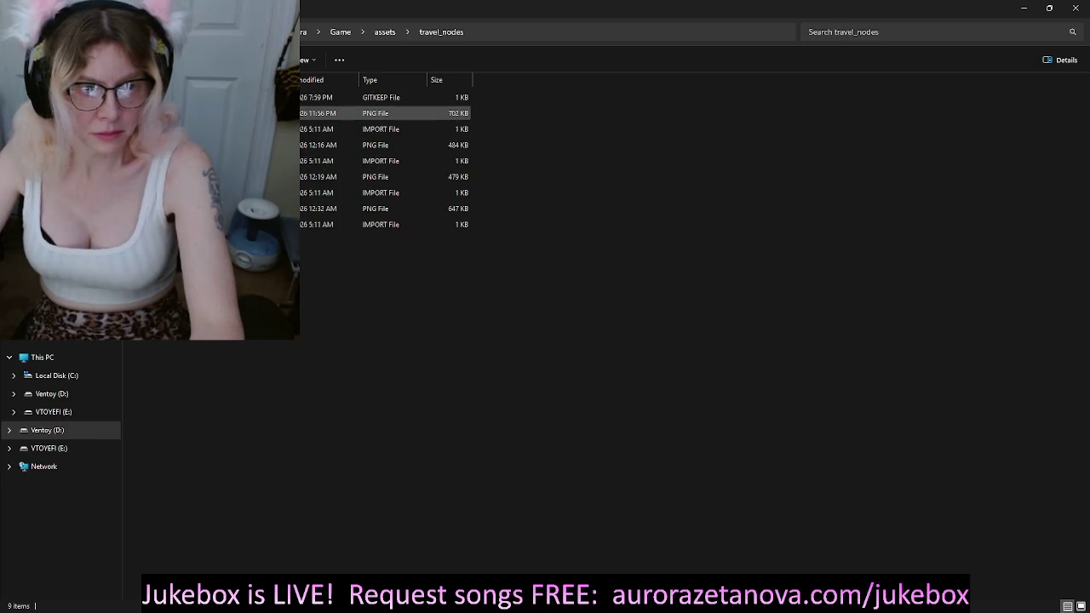
click(255, 114)
ctrl+click(255, 145)
ctrl+click(256, 176)
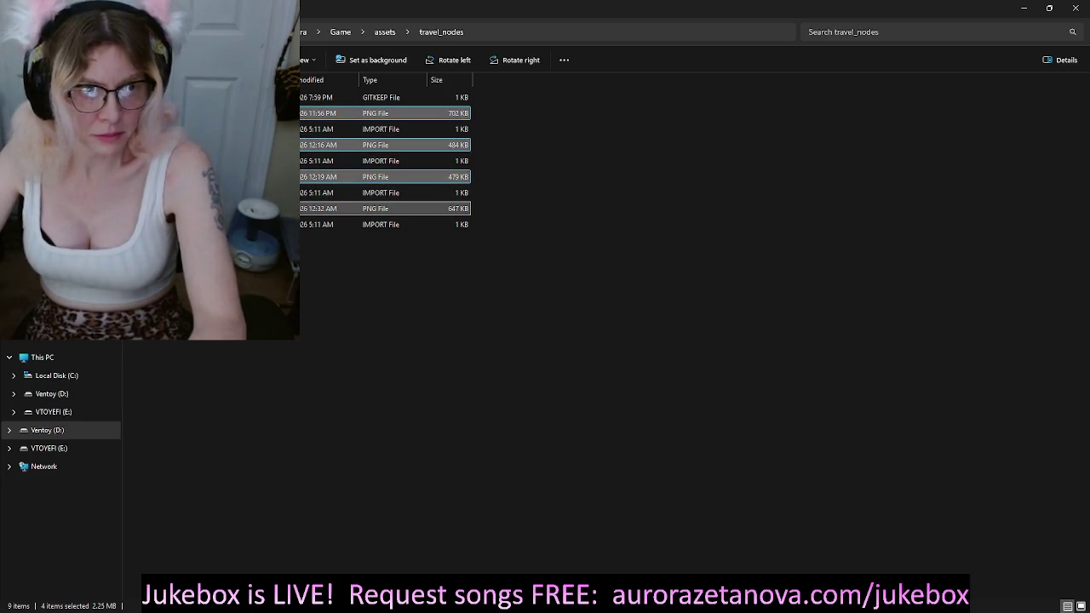
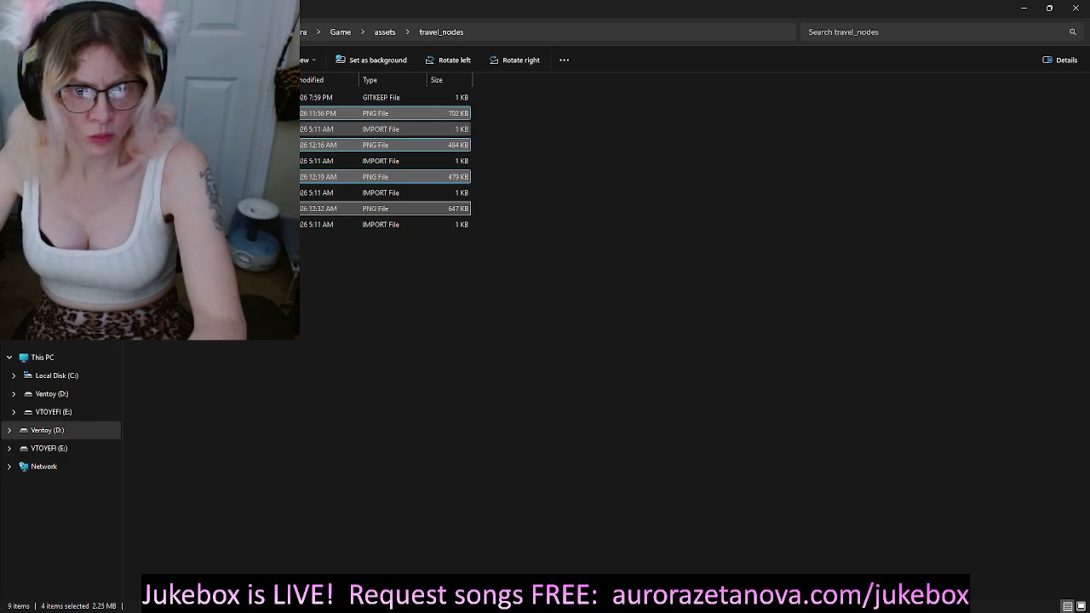
Step: Delete the four IMPORT files from travel_nodes, leaving only its PNG images
click(256, 129)
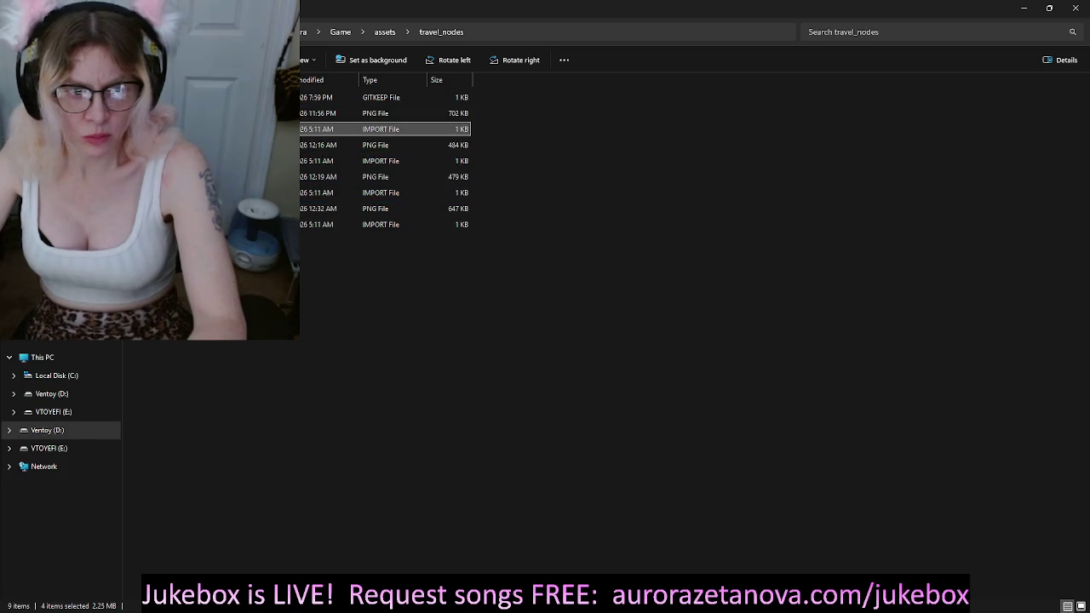
ctrl+click(255, 160)
ctrl+click(255, 193)
ctrl+click(255, 224)
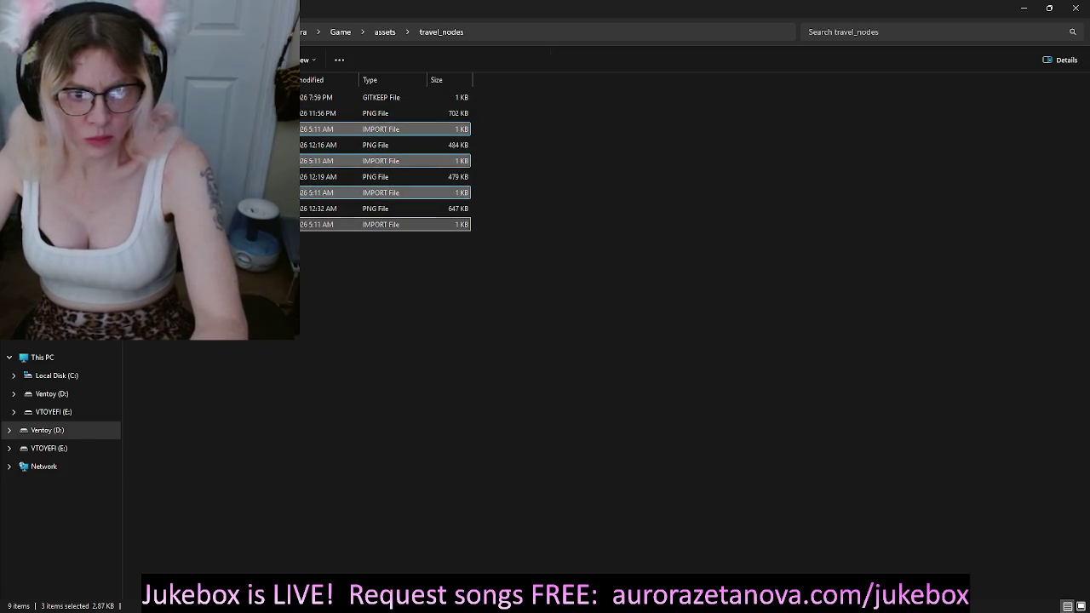
key(Delete)
Step: Go up to the assets folder and open the UI folder
key(alt+Up)
key(Down)
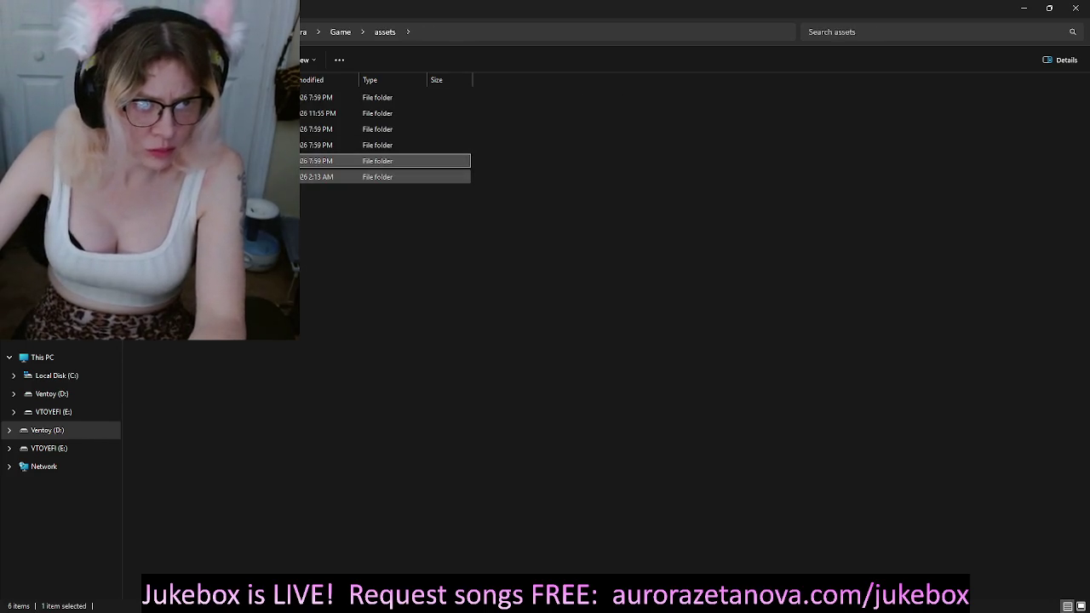
key(Return)
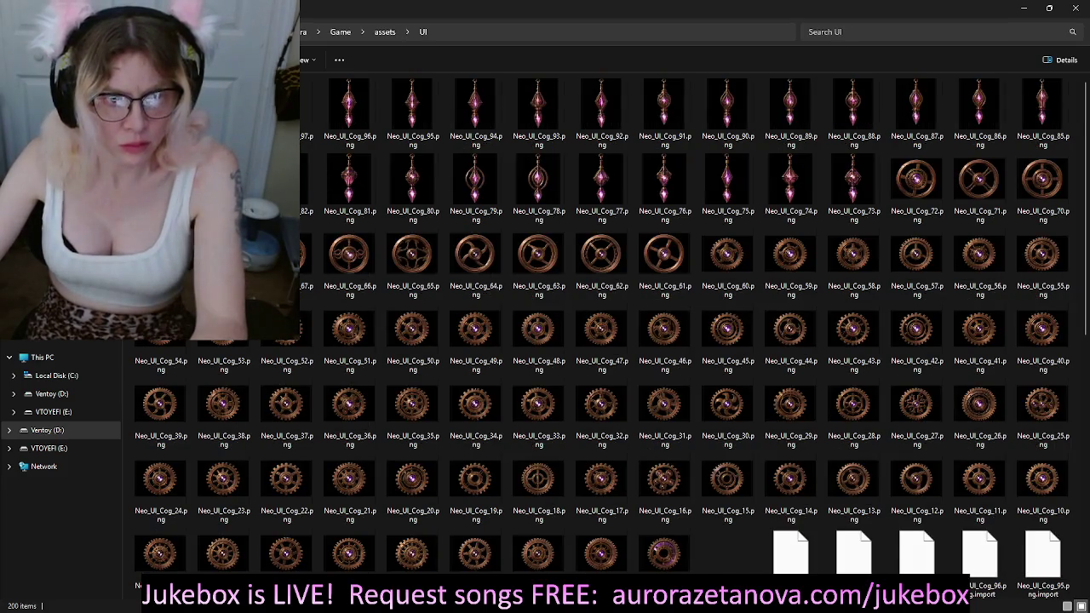
Step: Delete UI's 100 .import files, keeping the Neo_UI_Cog PNGs, and return to assets
scroll(707, 362, down, 1)
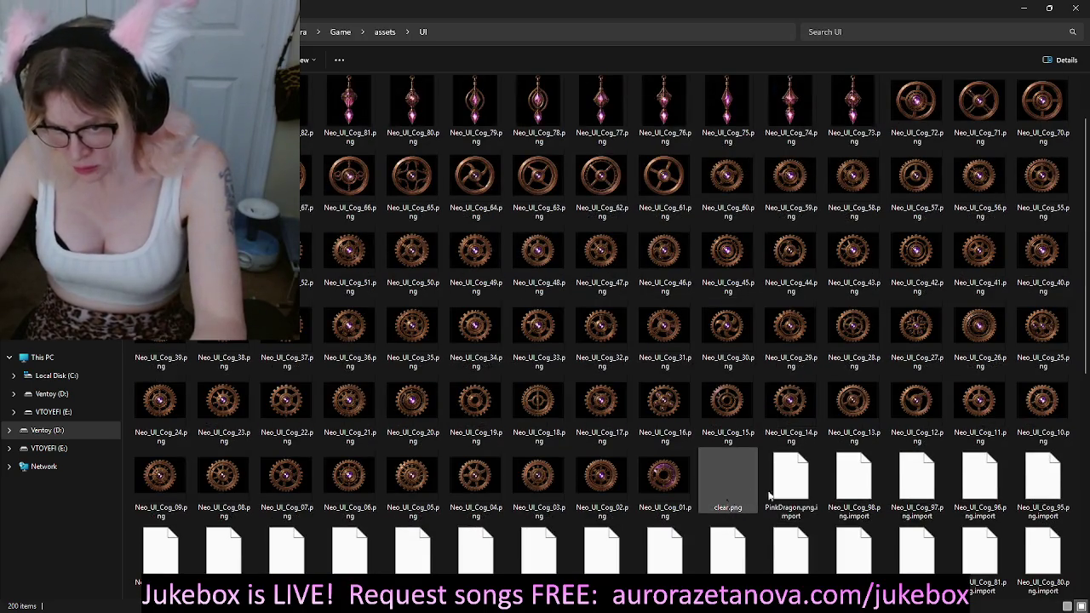
click(774, 485)
scroll(775, 485, down, 5)
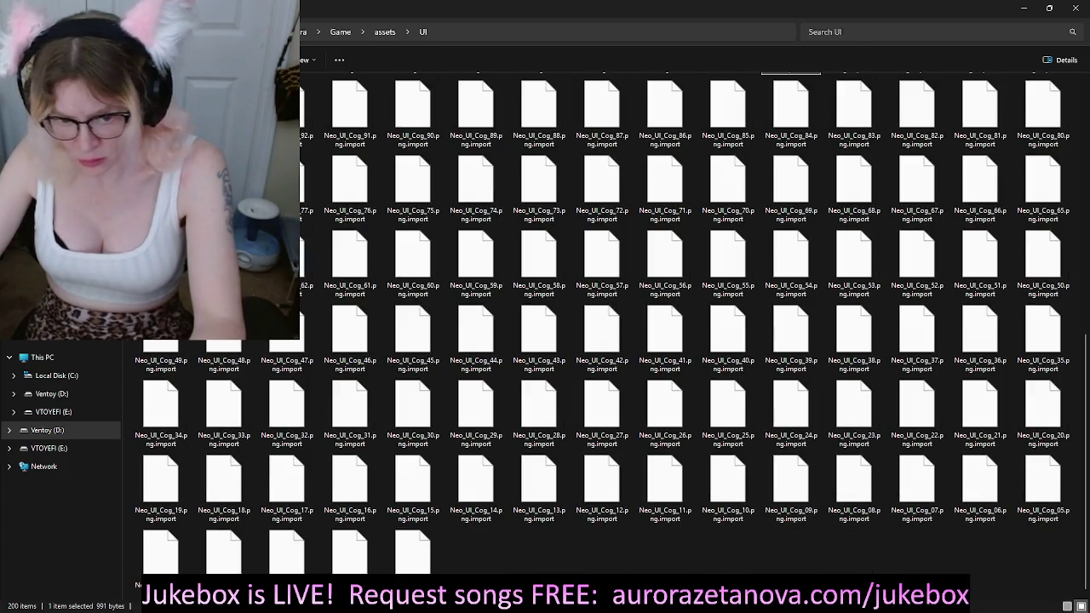
shift+click(413, 549)
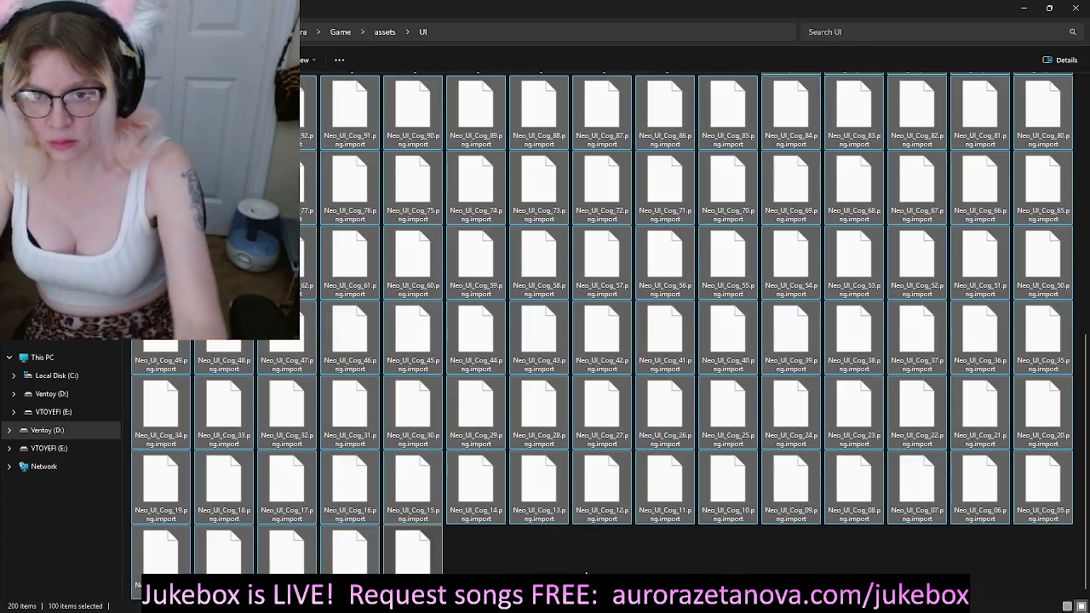
key(Delete)
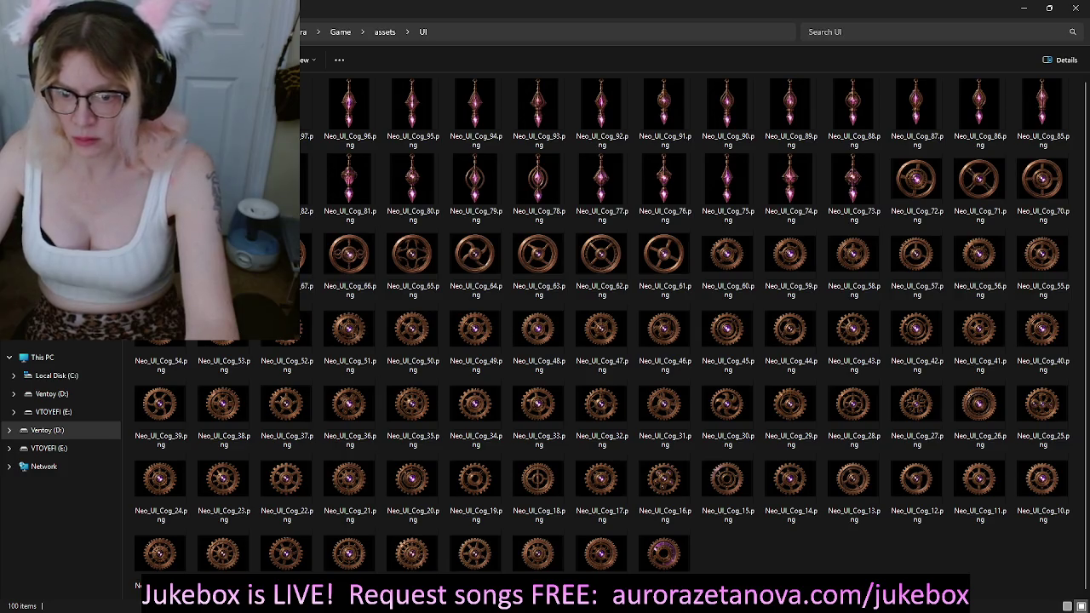
key(alt+Up)
key(Up)
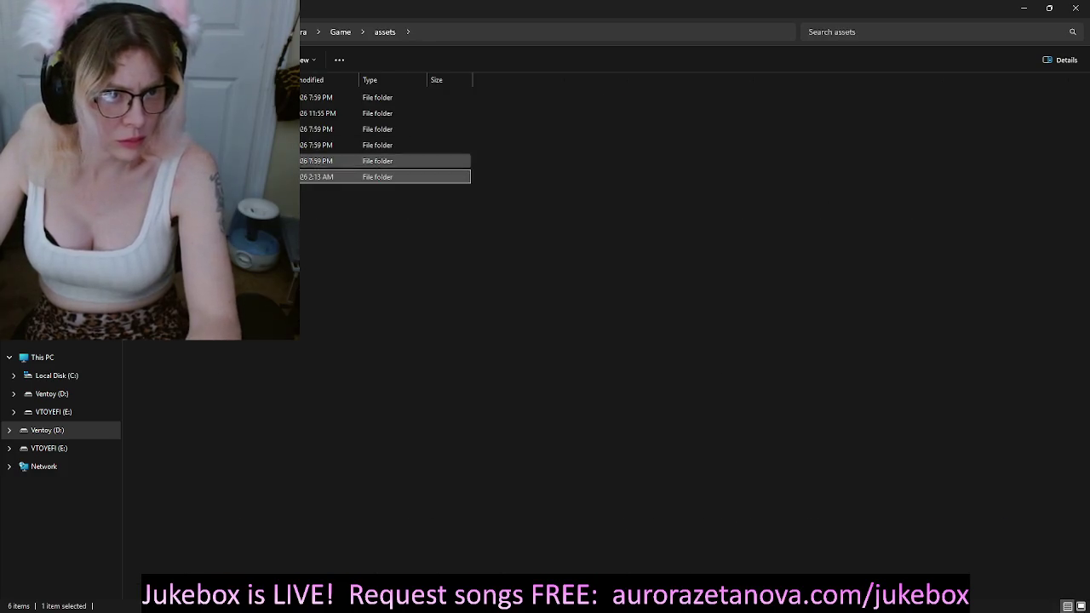
Step: Look inside the travel_nodes and particles folders, returning to assets each time
key(Return)
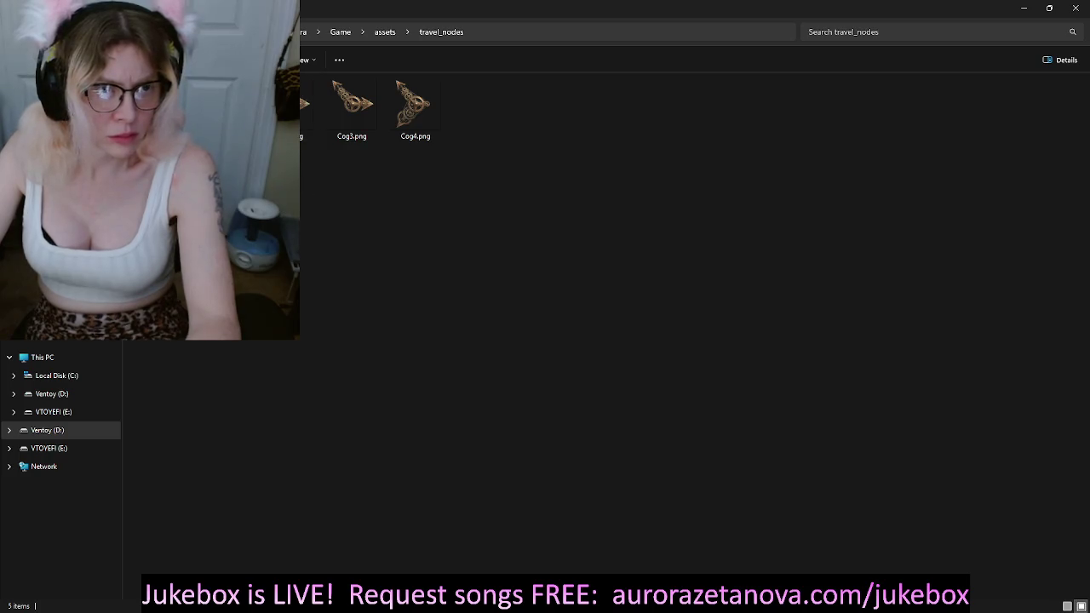
key(alt+Up)
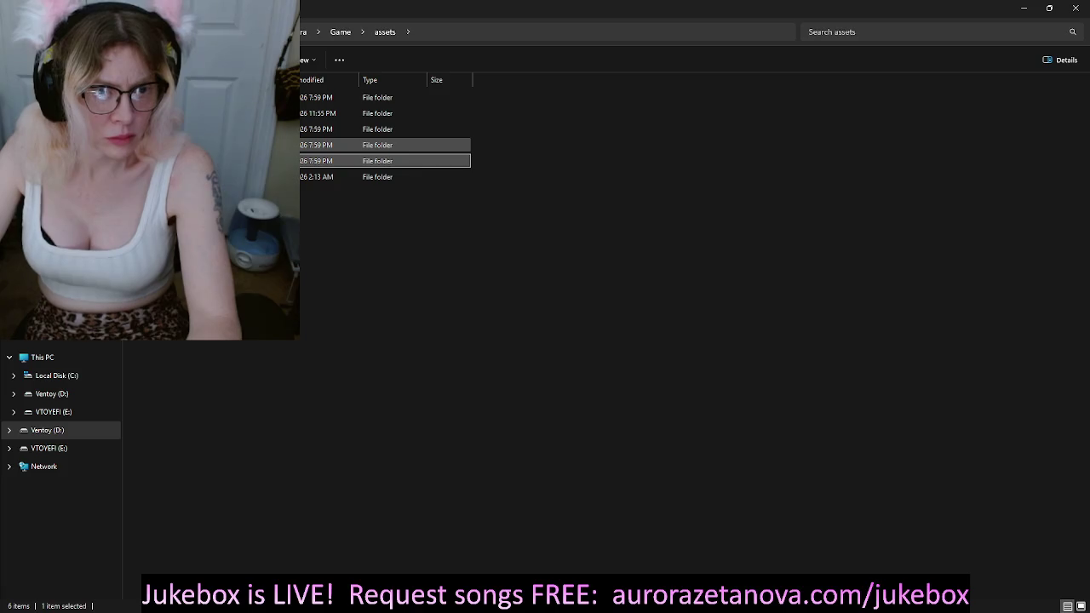
key(Up)
key(Return)
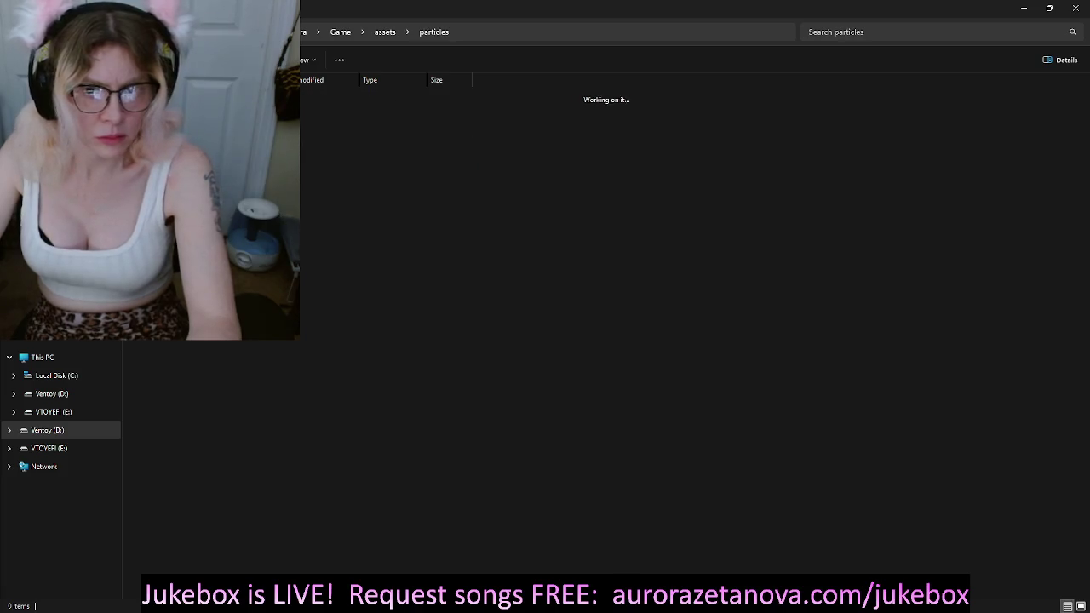
key(alt+Up)
Step: Copy the particles, travel_nodes and UI folders into the NeoSakura Art Ref folder
key(shift+Down)
key(shift+Up)
key(Down)
key(Down)
key(shift+Up)
key(shift+Up)
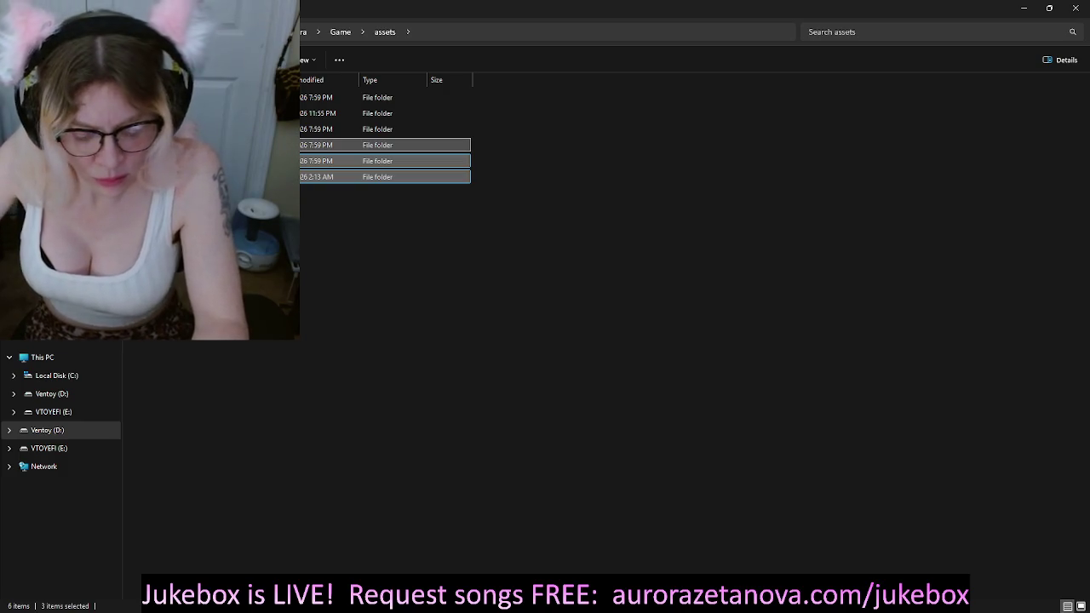
key(alt+Left)
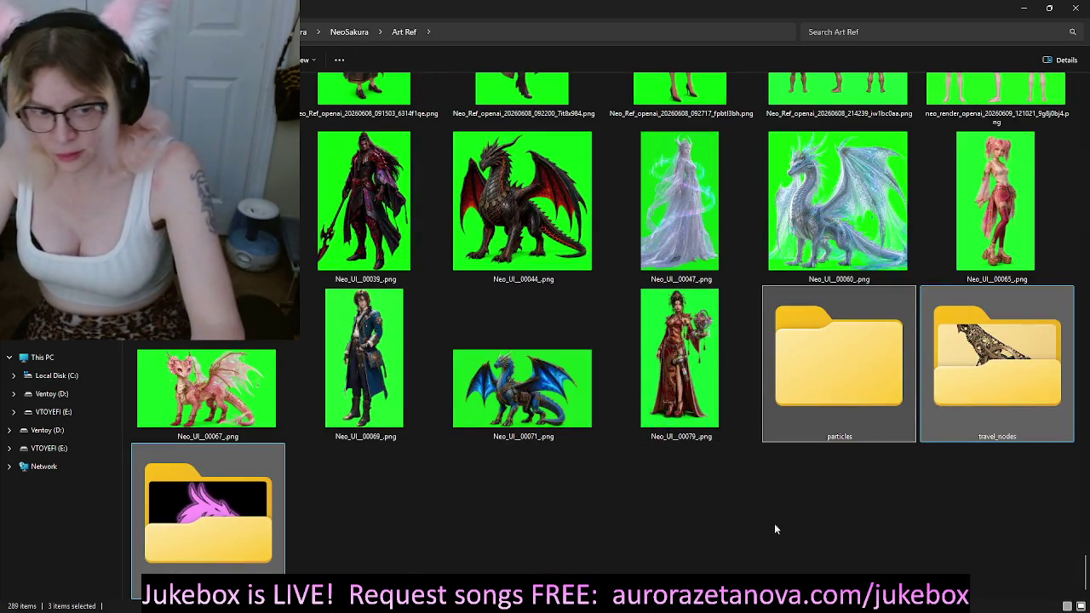
Step: Switch the Art Ref listing to Details view showing file type and size
scroll(669, 477, up, 10)
scroll(647, 383, up, 10)
scroll(600, 240, up, 5)
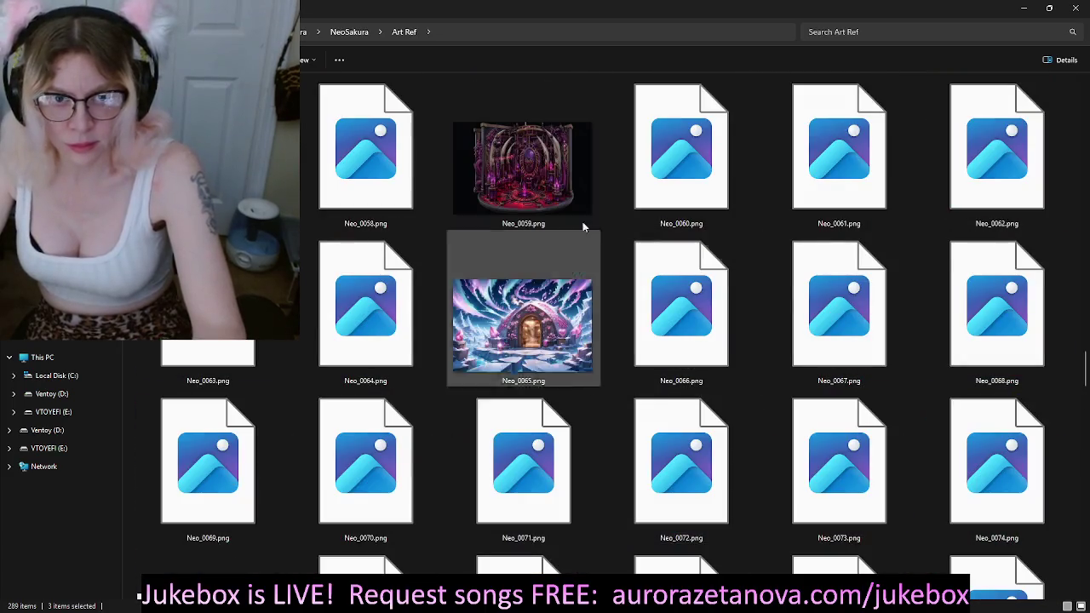
click(305, 60)
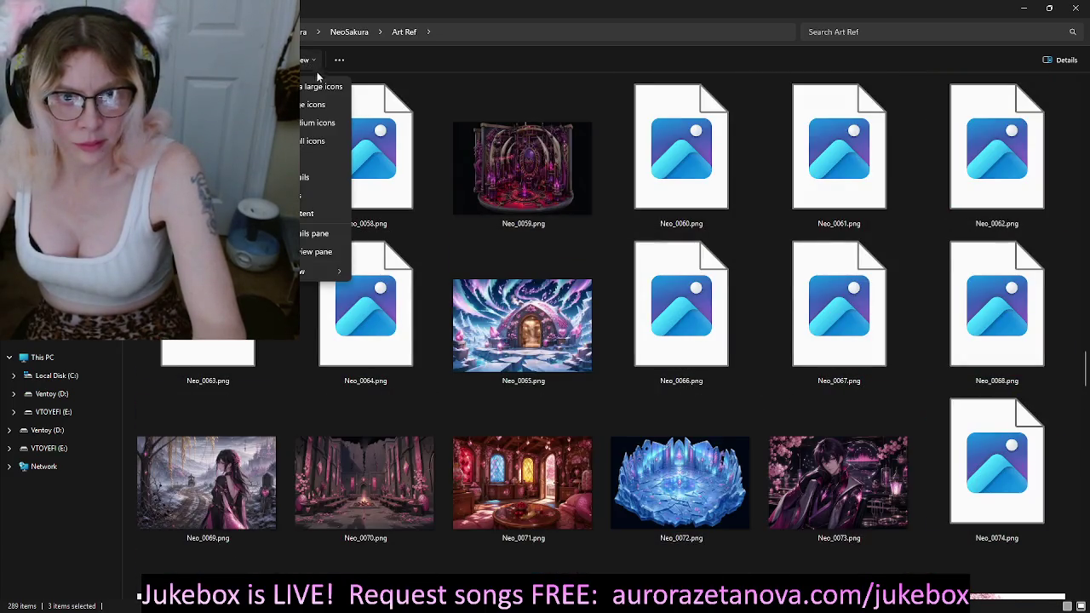
click(318, 124)
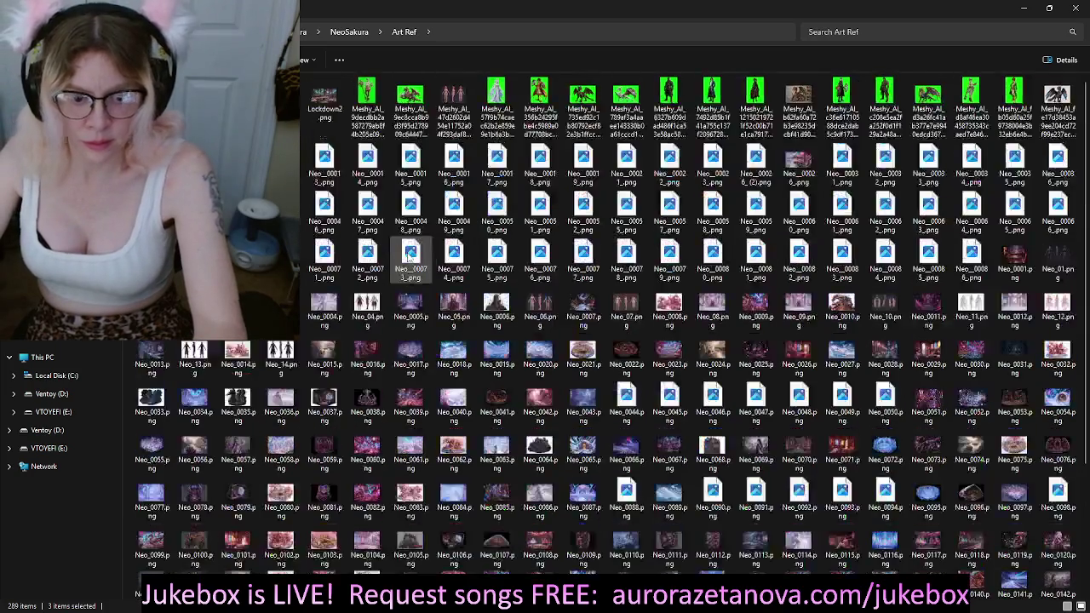
click(308, 59)
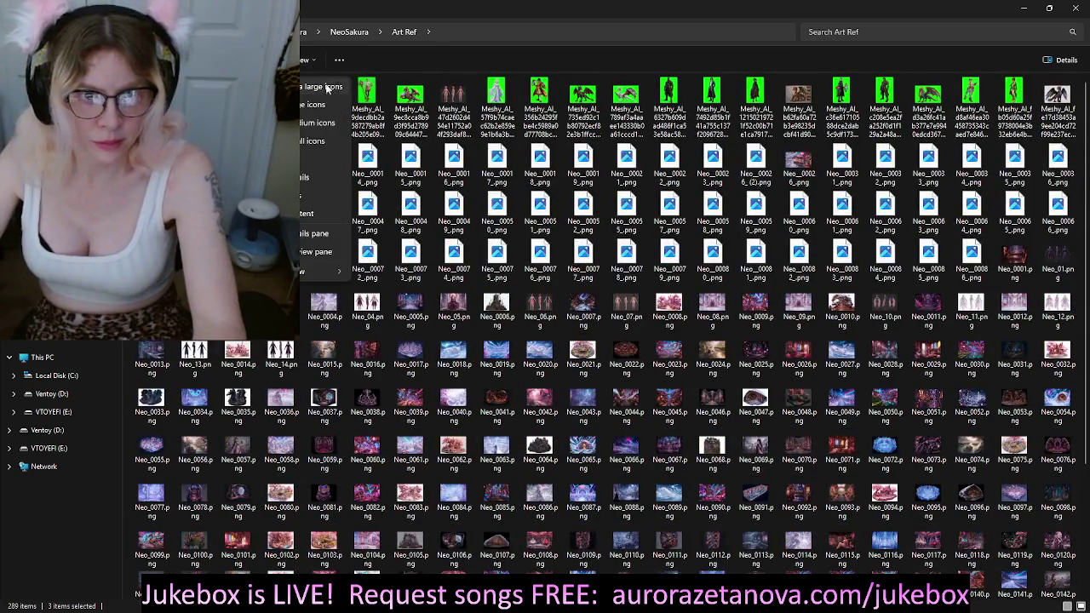
click(313, 176)
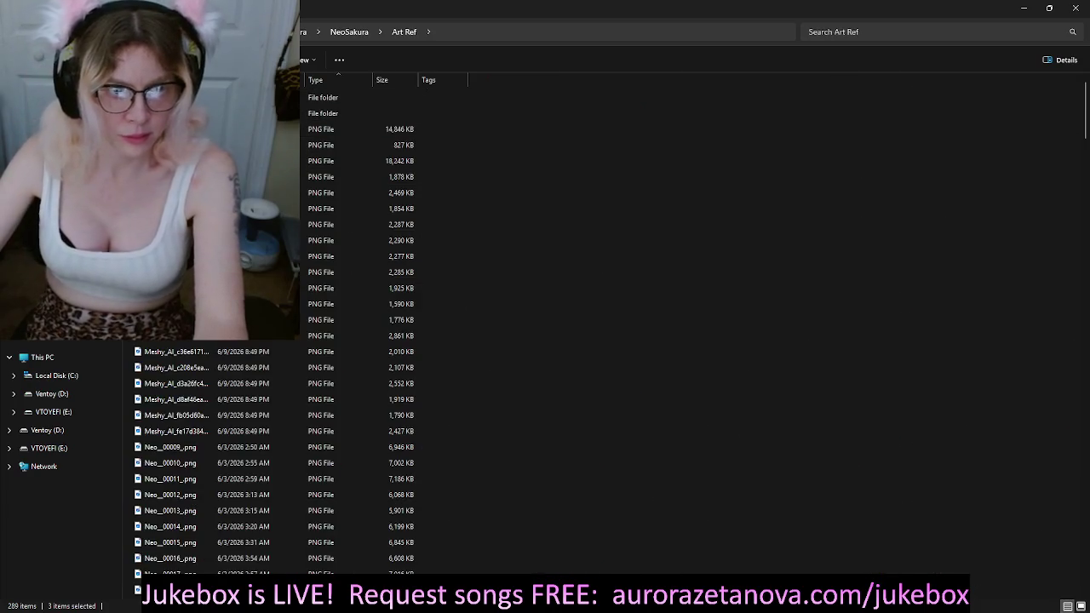
Step: Move Art Ref's top folder into another folder, leaving 288 items, then open particles
scroll(383, 111, up, 1)
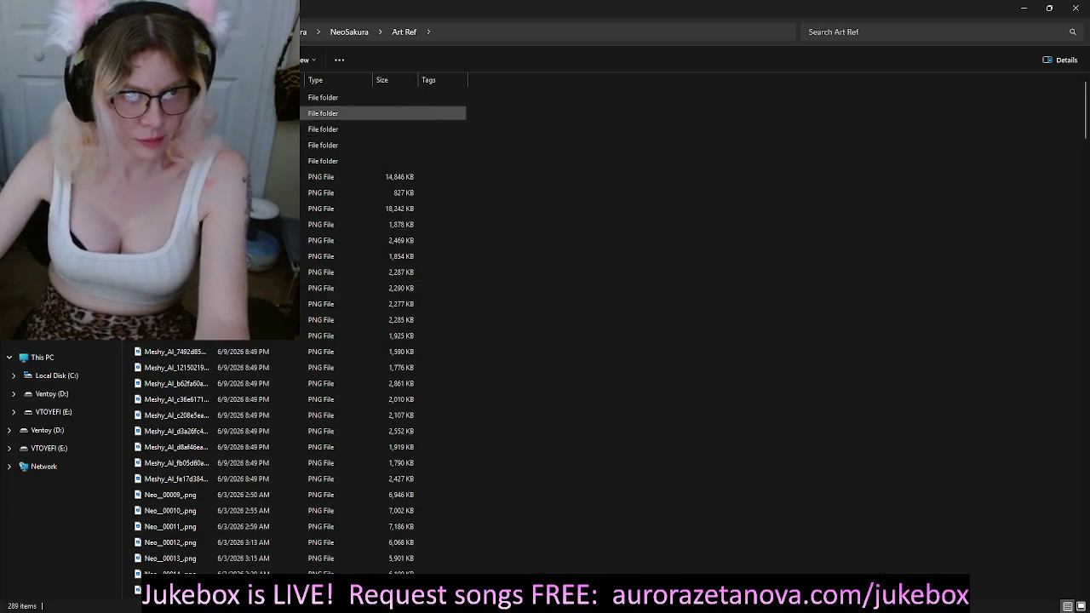
drag(383, 97, 383, 113)
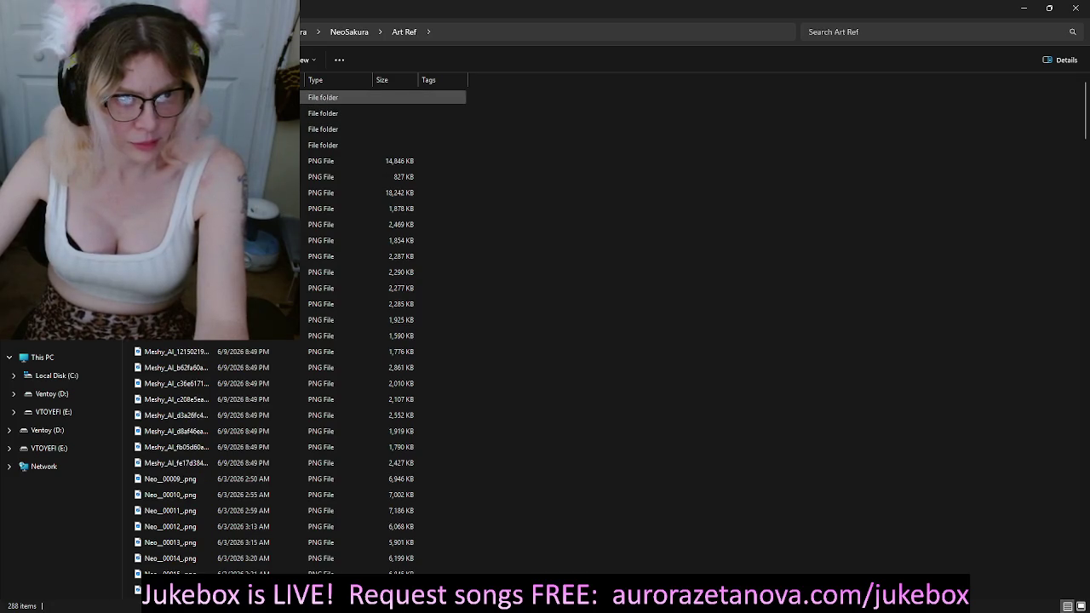
key(Return)
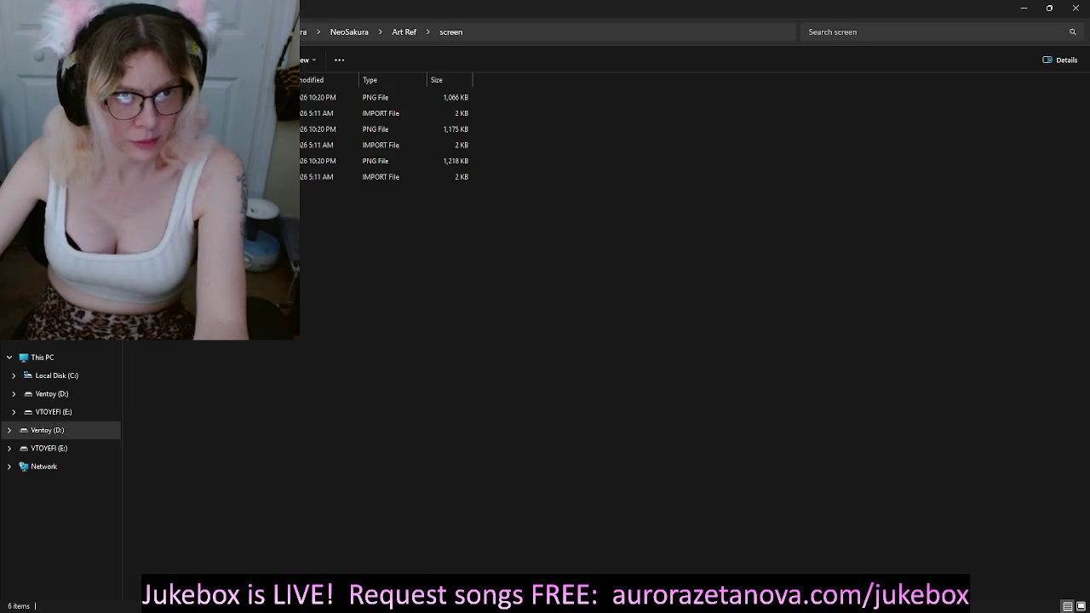
key(alt+Left)
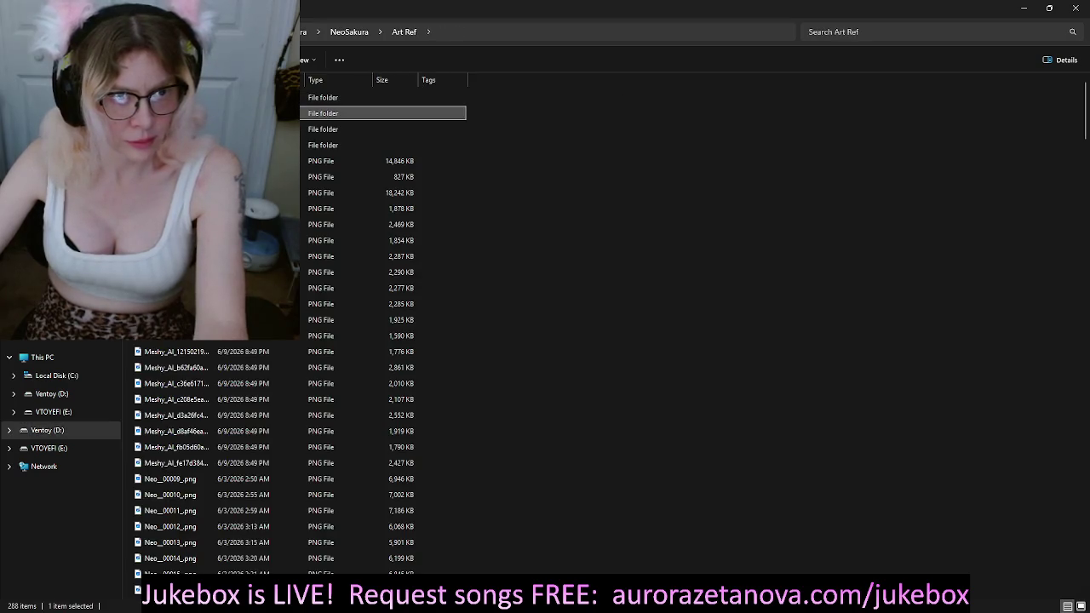
key(Return)
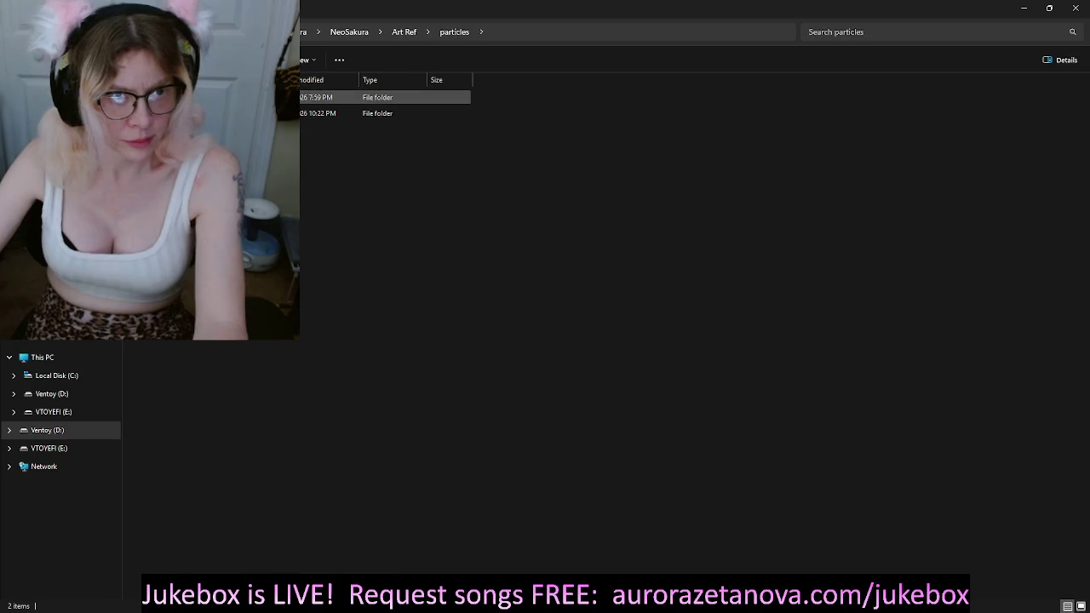
Step: Sort note_heads by type and delete its six IMPORT files
key(Return)
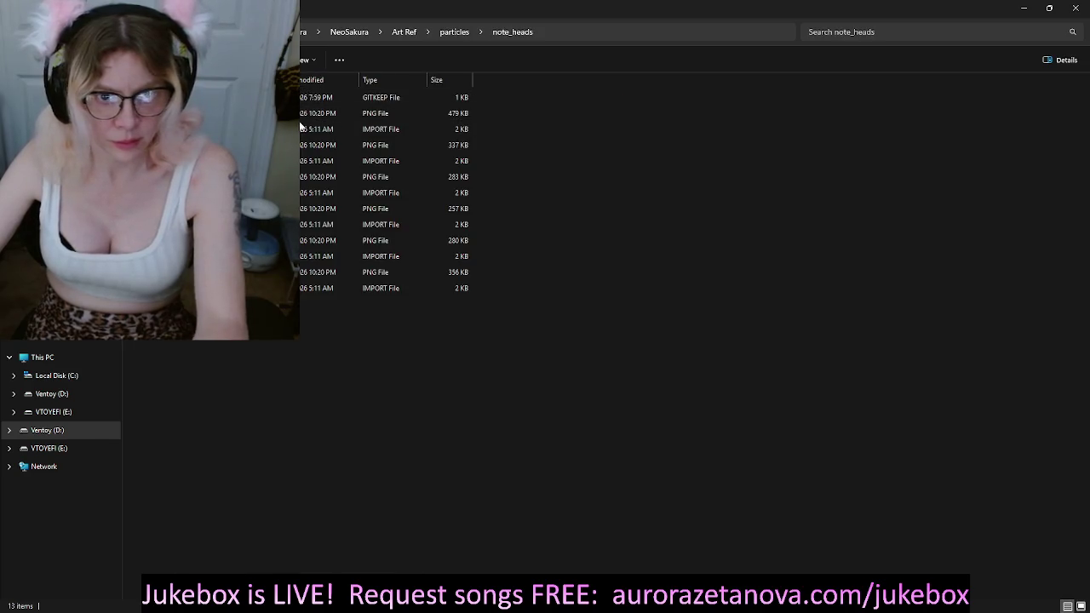
click(322, 129)
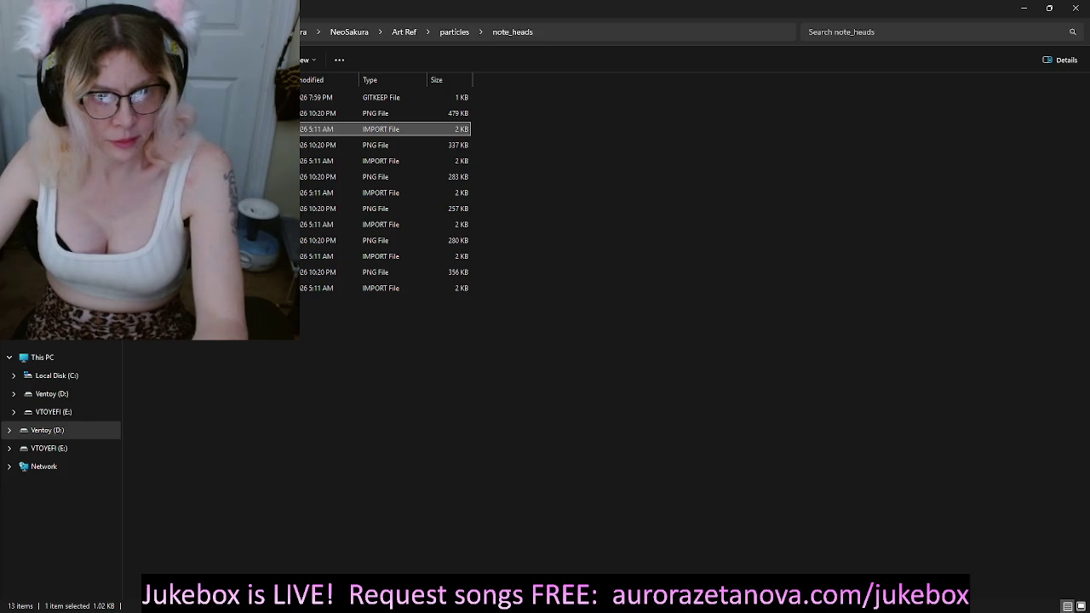
click(372, 79)
click(383, 113)
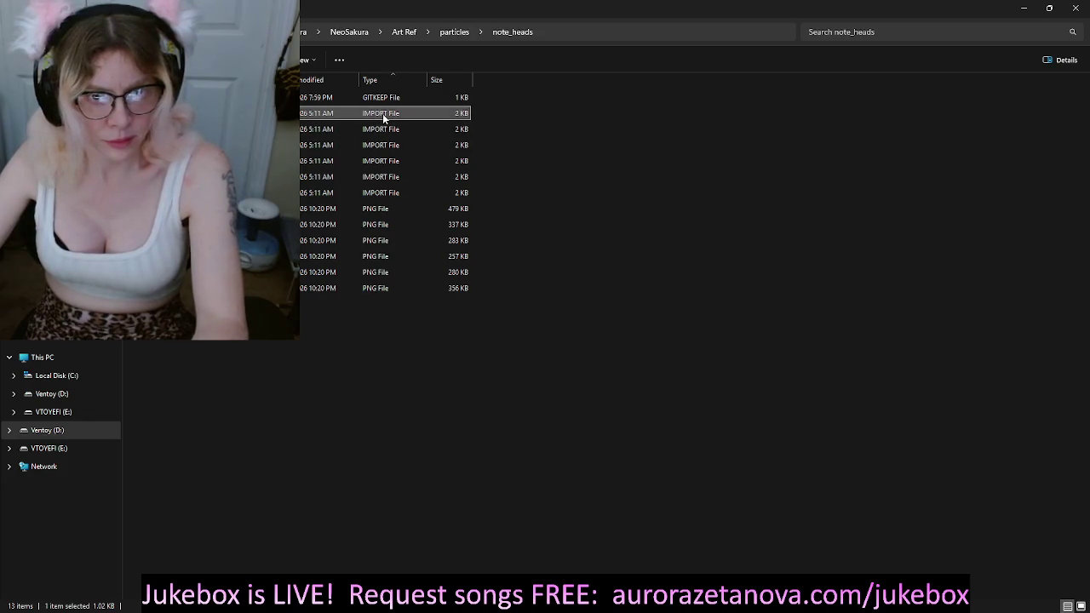
shift+click(408, 194)
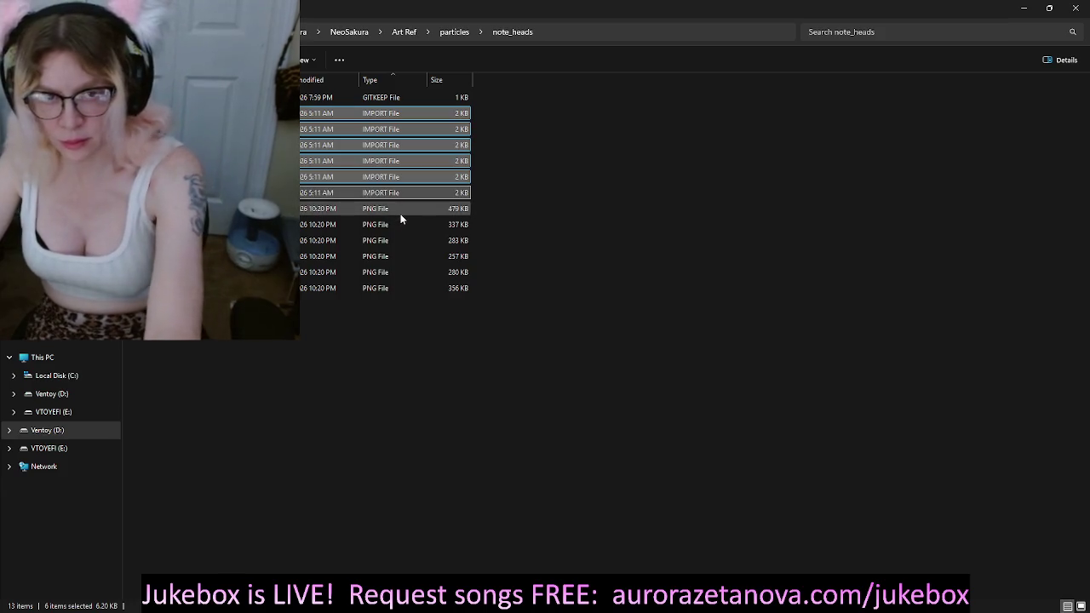
key(Delete)
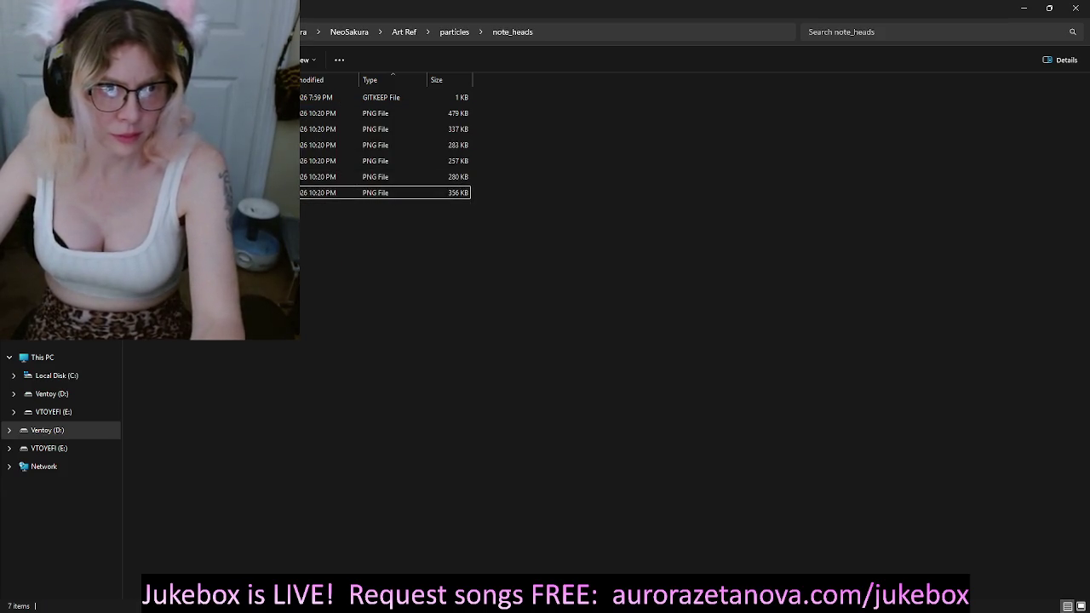
Step: Sort the screen folder by type and delete its three IMPORT files
key(alt+Up)
key(Down)
key(Return)
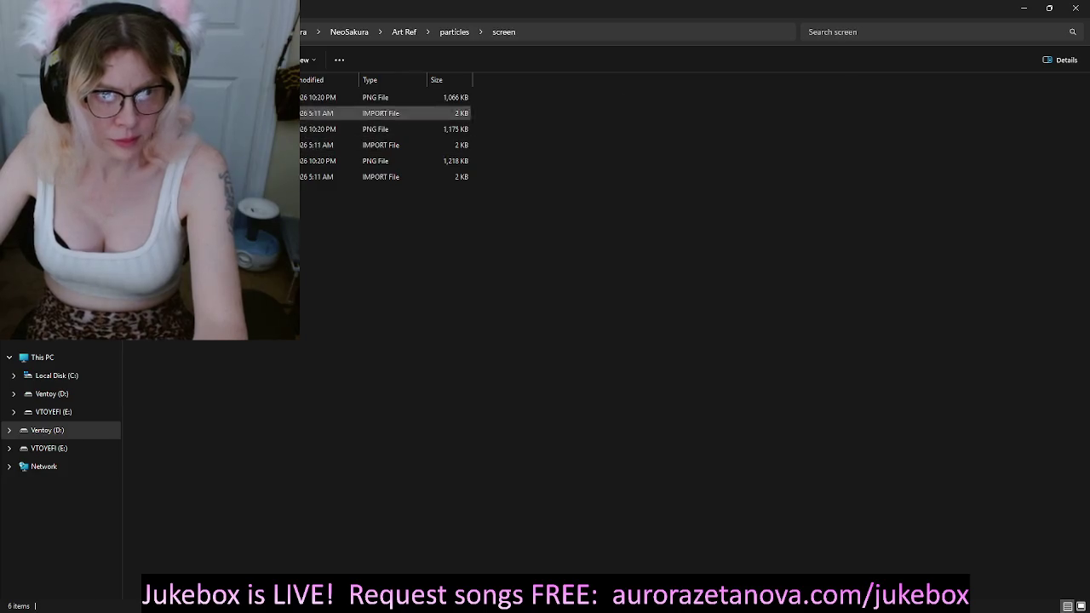
click(375, 79)
click(409, 98)
shift+click(382, 130)
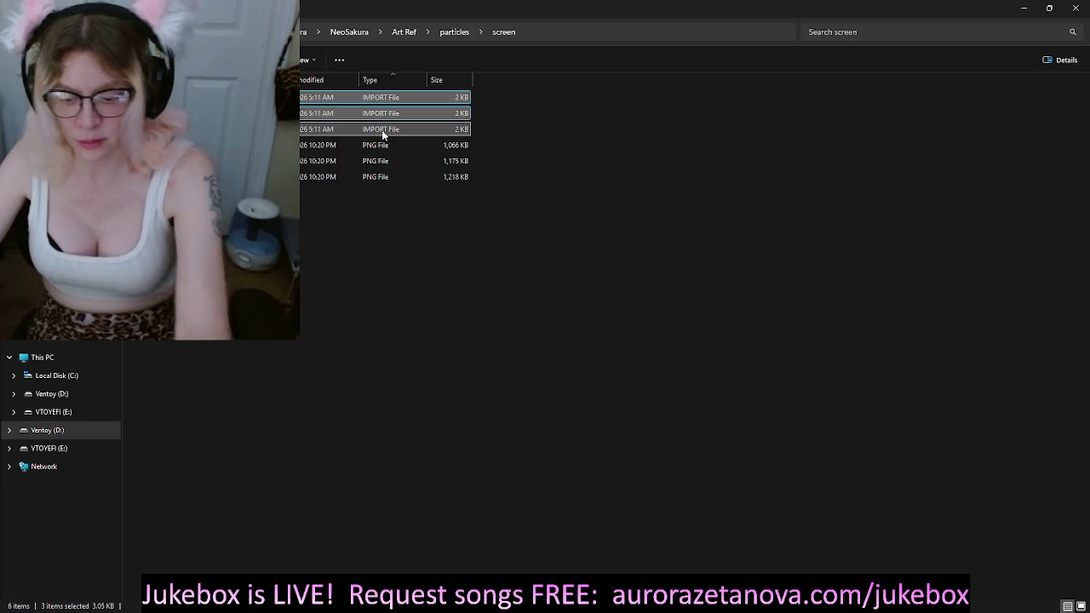
key(Delete)
Step: Go up to Art Ref and open its travel_nodes folder
key(alt+Up)
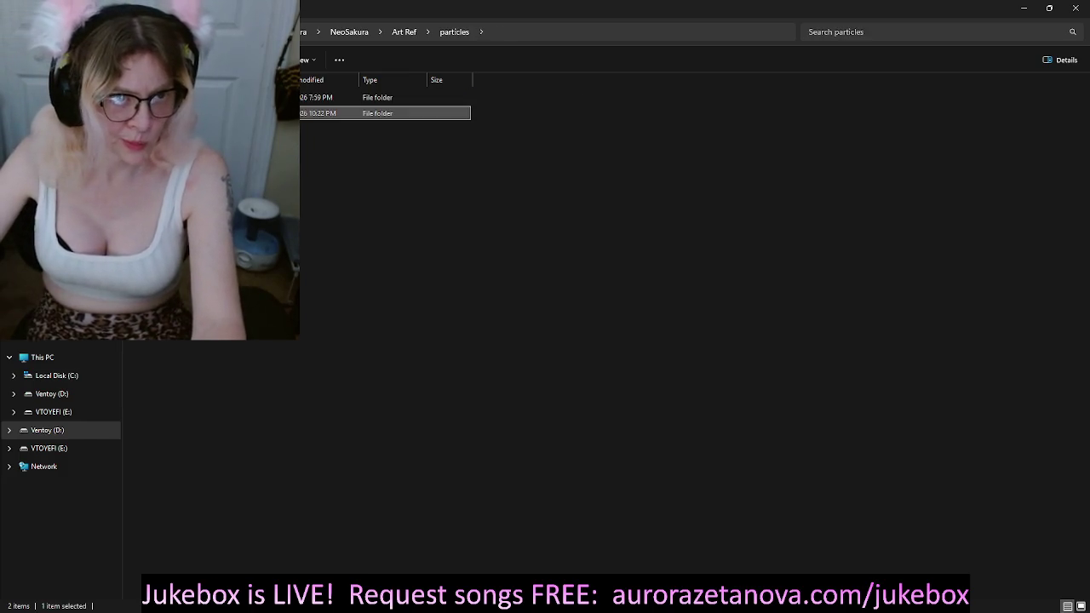
key(alt+Up)
key(Down)
key(Return)
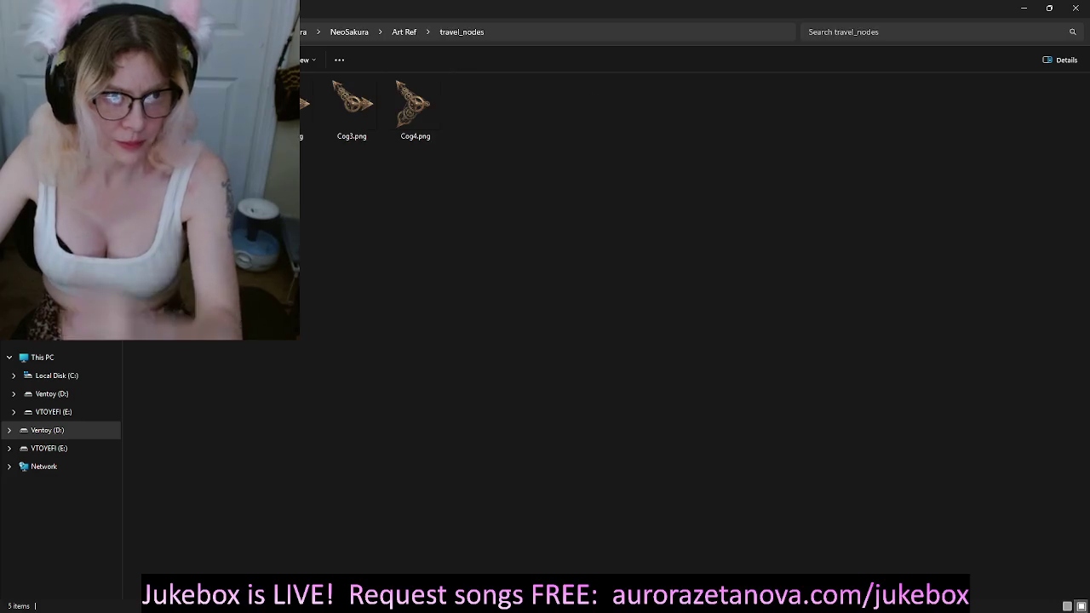
Step: Return to Art Ref and preview the UI folder's cog and pendant images
key(alt+Up)
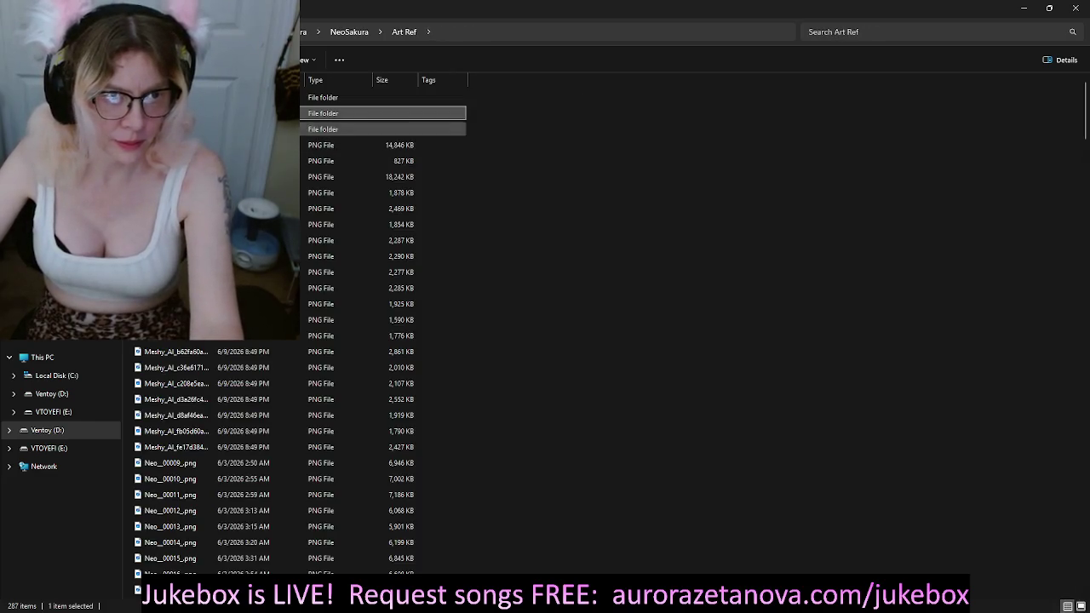
double_click(345, 129)
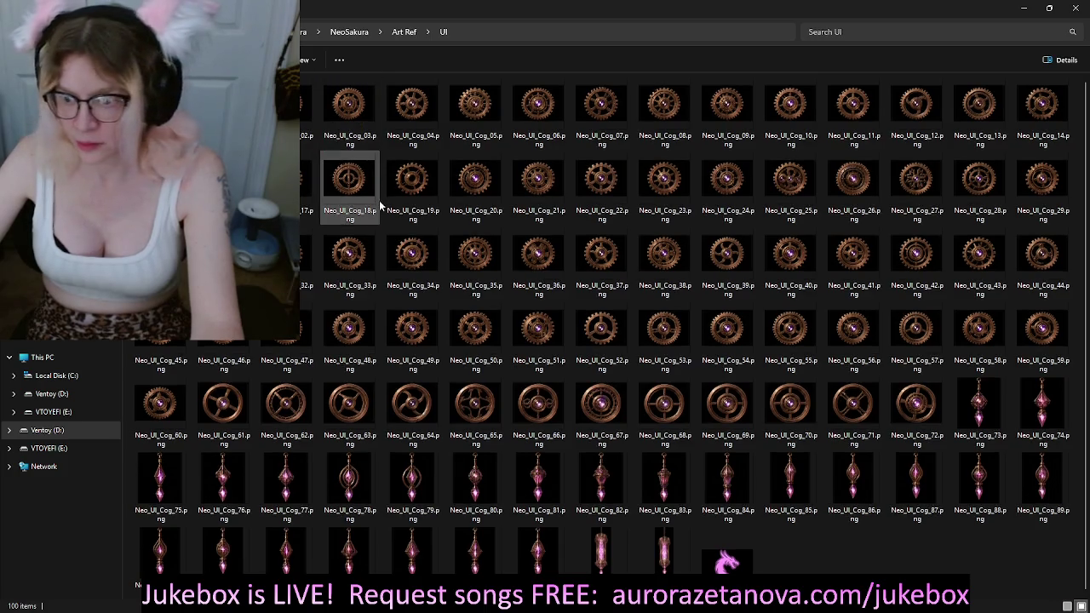
key(alt+Up)
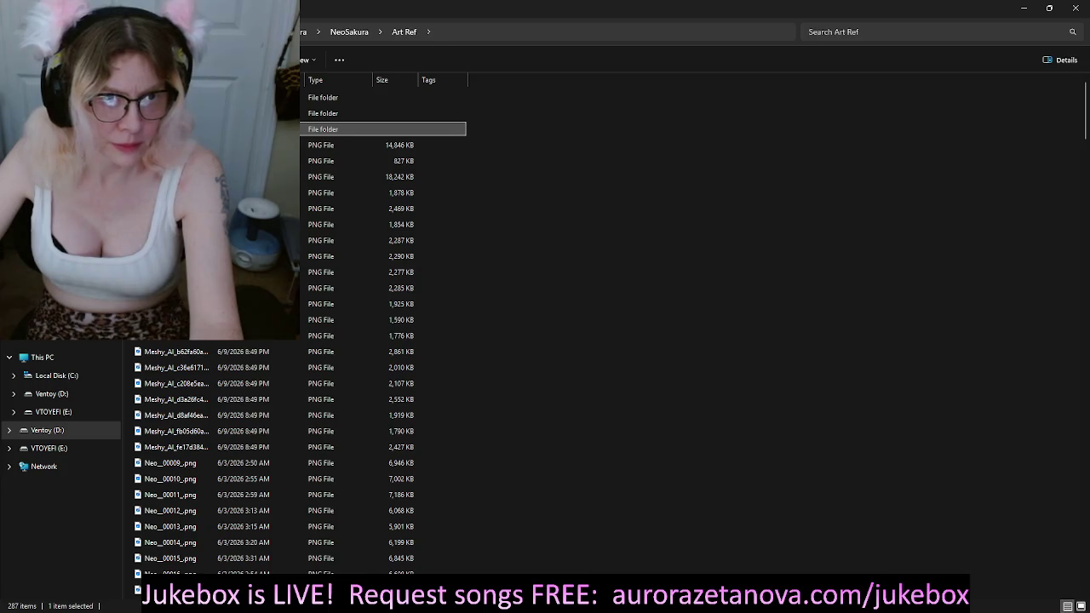
Step: Scroll through the Art Ref details list of 287 PNG images and subfolders
scroll(642, 292, down, 2)
scroll(643, 296, down, 3)
scroll(650, 305, down, 3)
scroll(654, 315, down, 3)
scroll(655, 322, down, 3)
scroll(653, 324, down, 5)
scroll(656, 331, down, 5)
scroll(665, 344, down, 3)
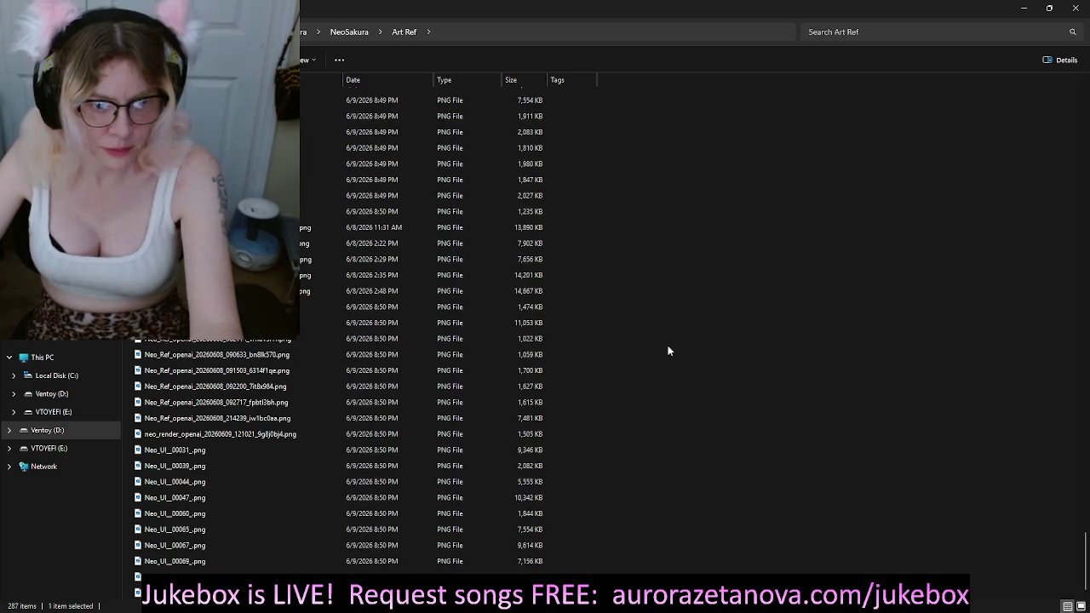
scroll(669, 350, up, 5)
scroll(663, 337, up, 3)
scroll(663, 315, down, 3)
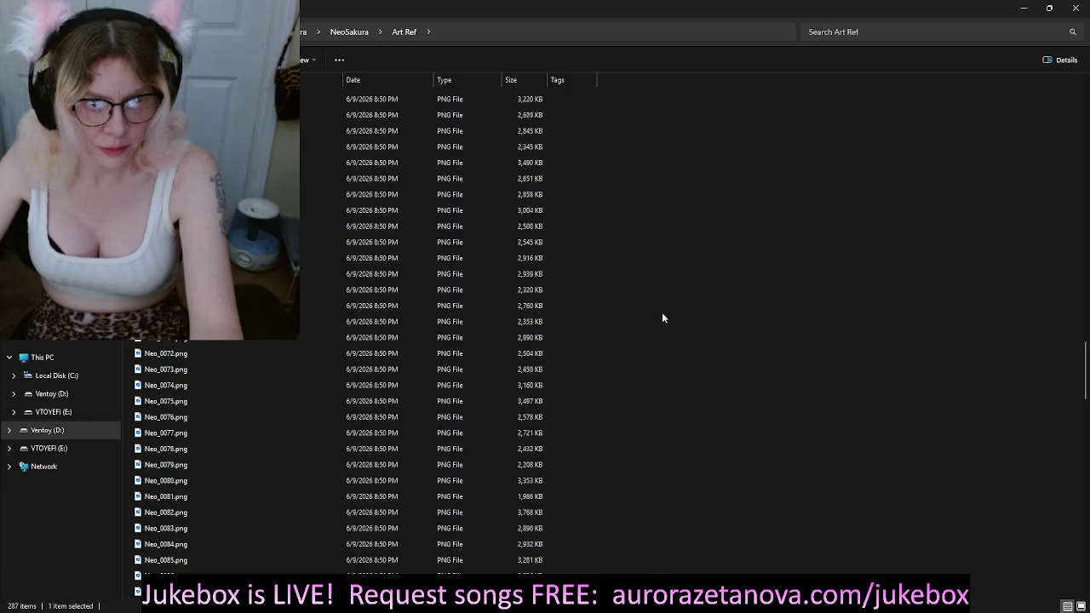
scroll(669, 322, down, 3)
scroll(676, 320, down, 5)
scroll(683, 317, up, 3)
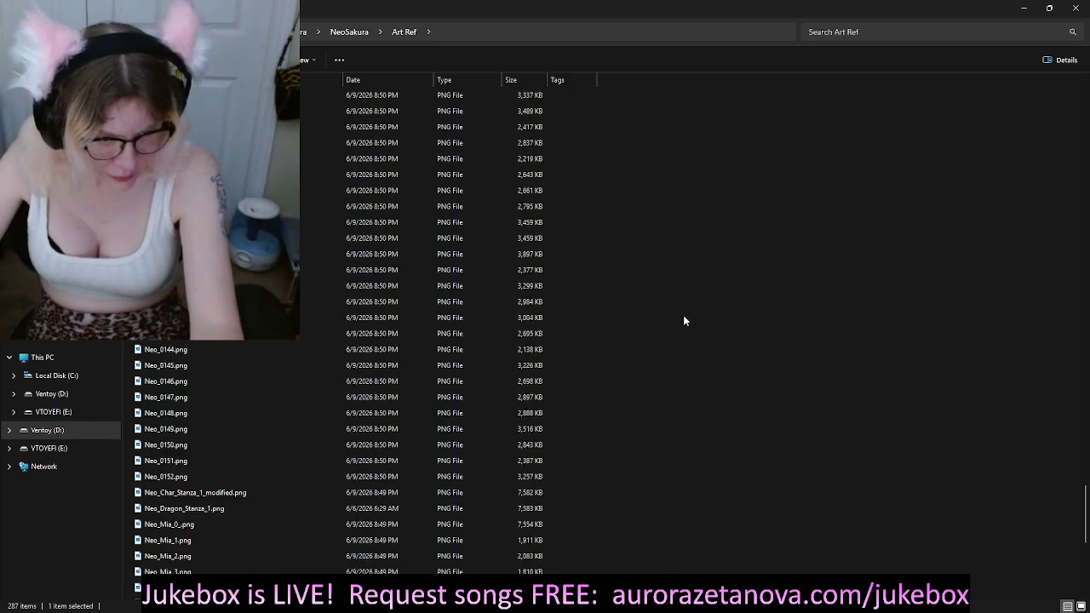
scroll(680, 311, up, 3)
scroll(676, 309, up, 3)
scroll(675, 305, up, 5)
scroll(676, 300, up, 5)
scroll(676, 272, up, 5)
scroll(674, 221, up, 5)
scroll(668, 190, up, 3)
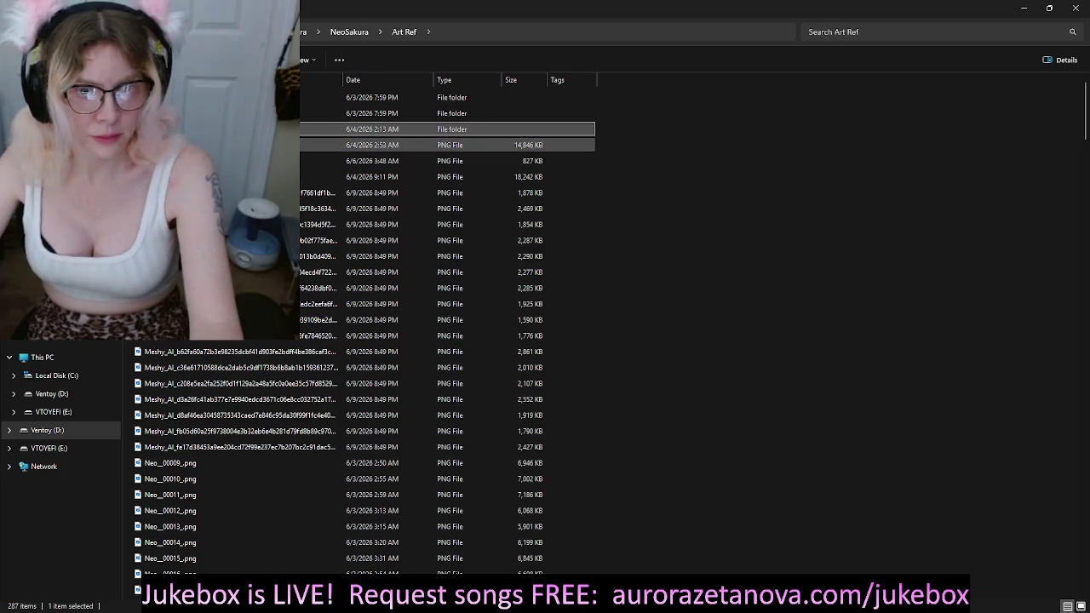
Step: Delete the 14,846 KB PNG from Art Ref and go up above NeoSakura
key(Down)
key(Delete)
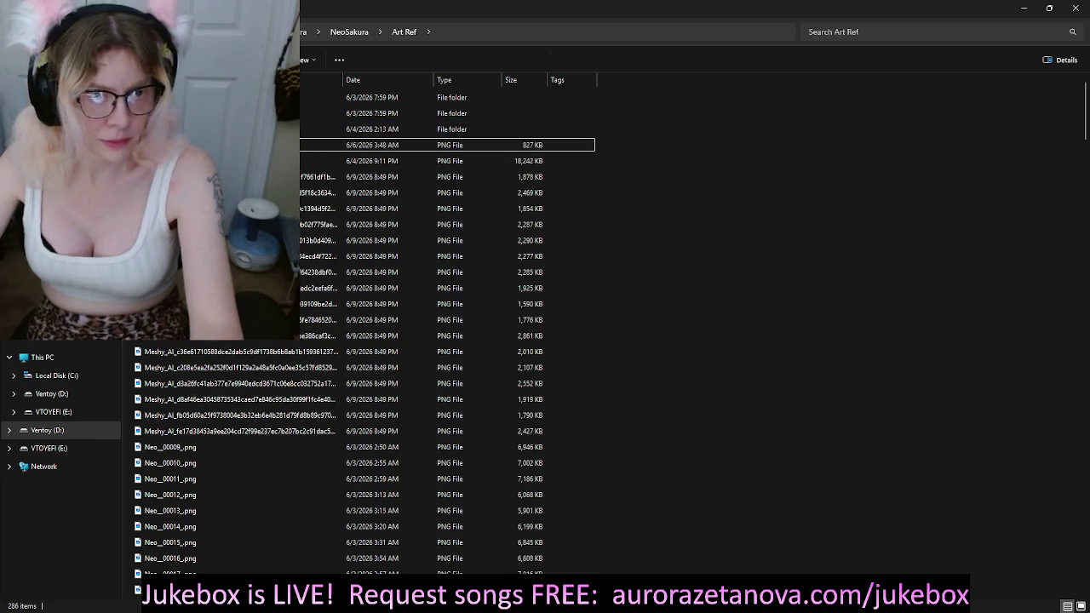
key(BackSpace)
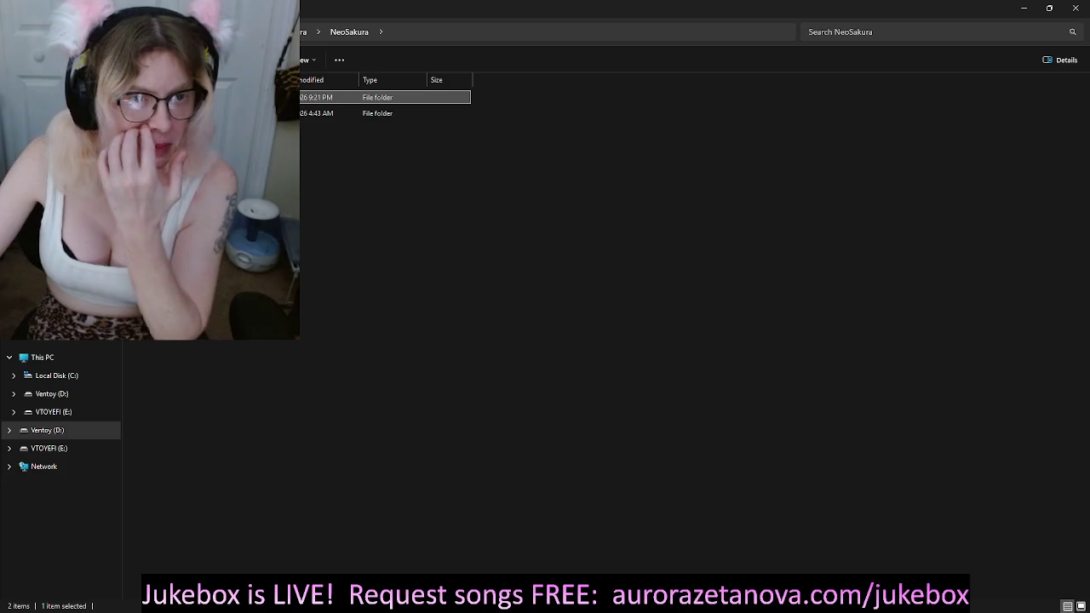
key(BackSpace)
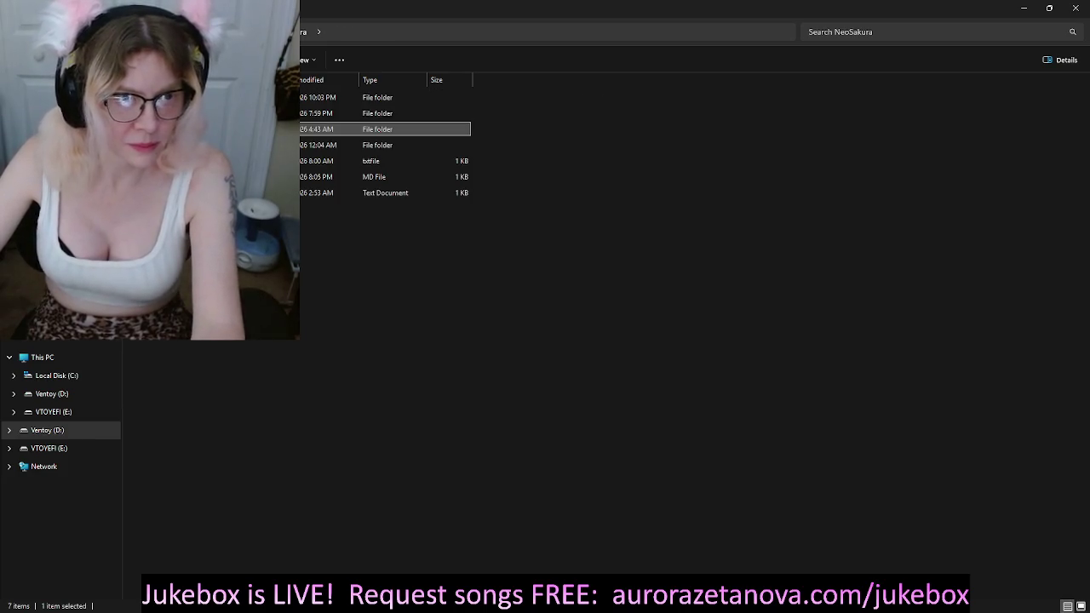
key(Down)
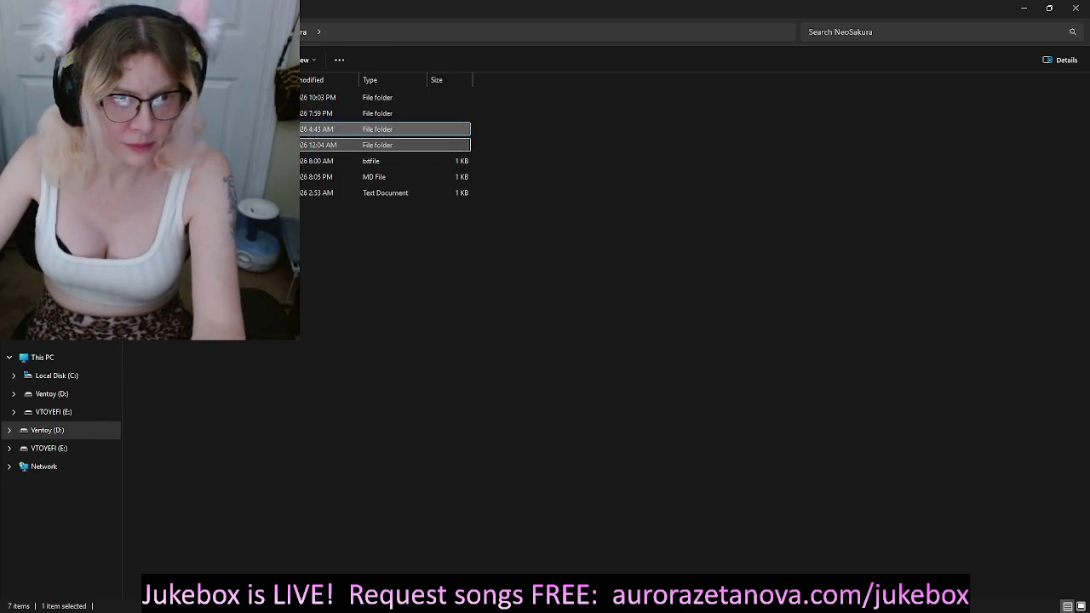
Step: Run the 12:01 AM PowerShell script in the Tools folder
key(Return)
key(Down)
key(Down)
key(Down)
key(Down)
key(Down)
key(Down)
key(Down)
key(Down)
key(Down)
key(Up)
key(Return)
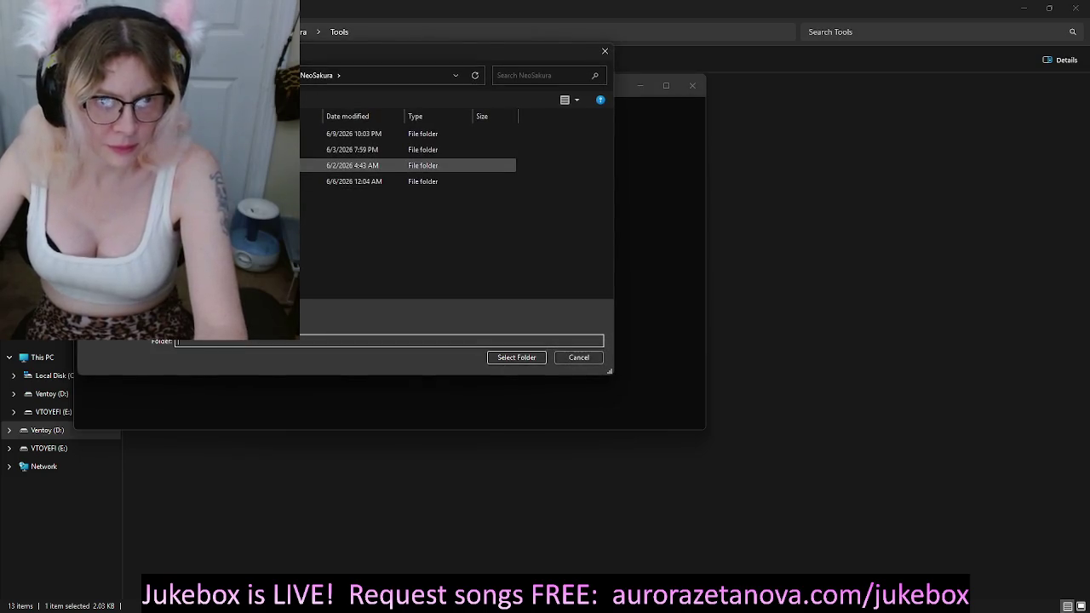
Step: Choose NeoSakura's Art Ref in the folder picker and approve the image rename with 'y'
key(Return)
double_click(238, 133)
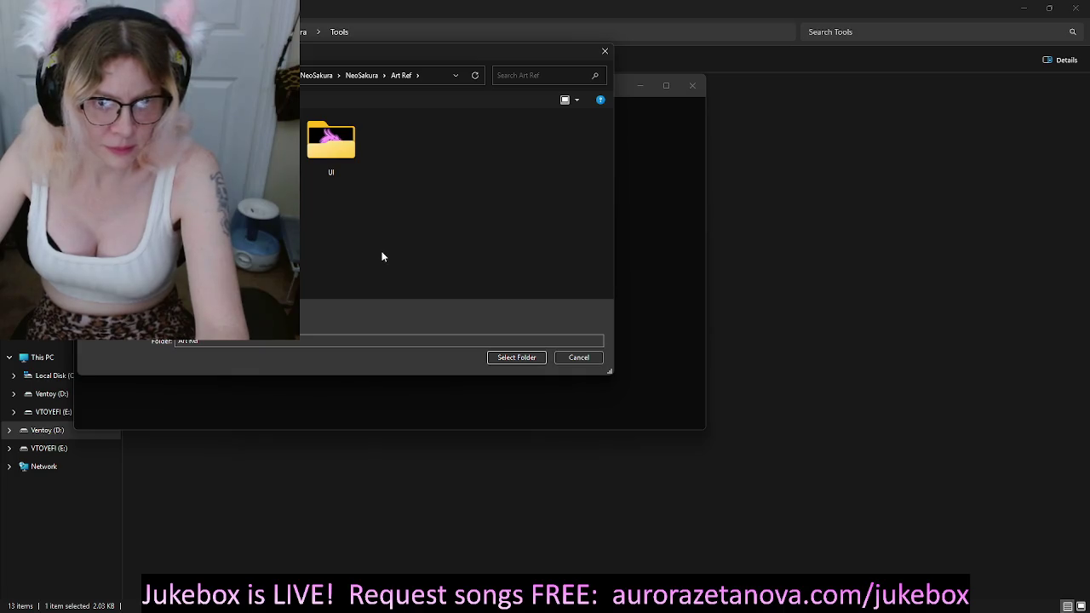
click(516, 357)
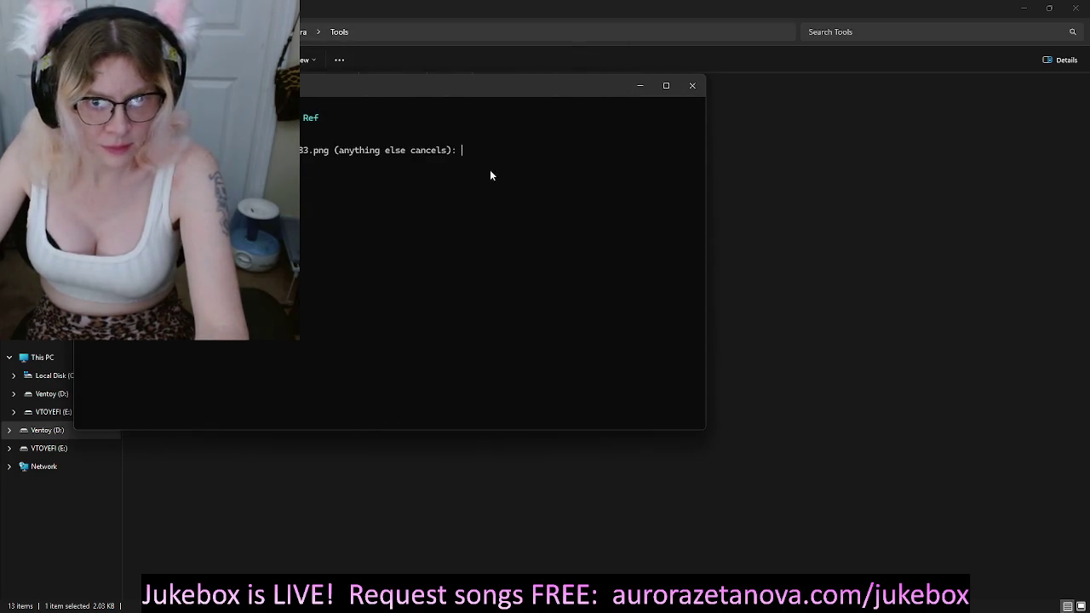
text(y)
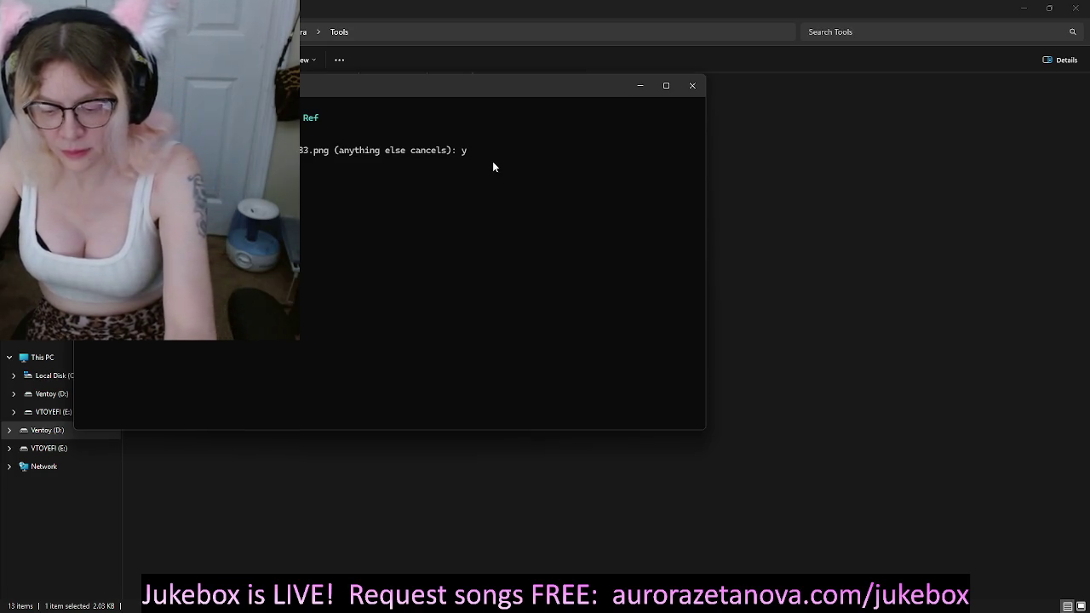
key(Return)
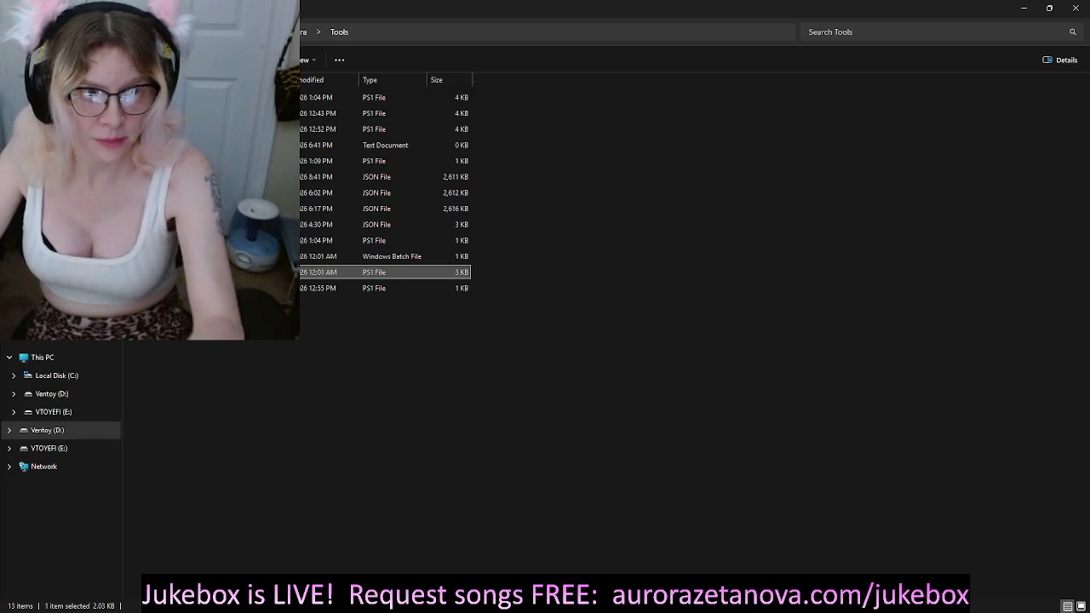
Step: Navigate back to Art Ref's UI subfolder and select a cog image
key(BackSpace)
key(Up)
key(Up)
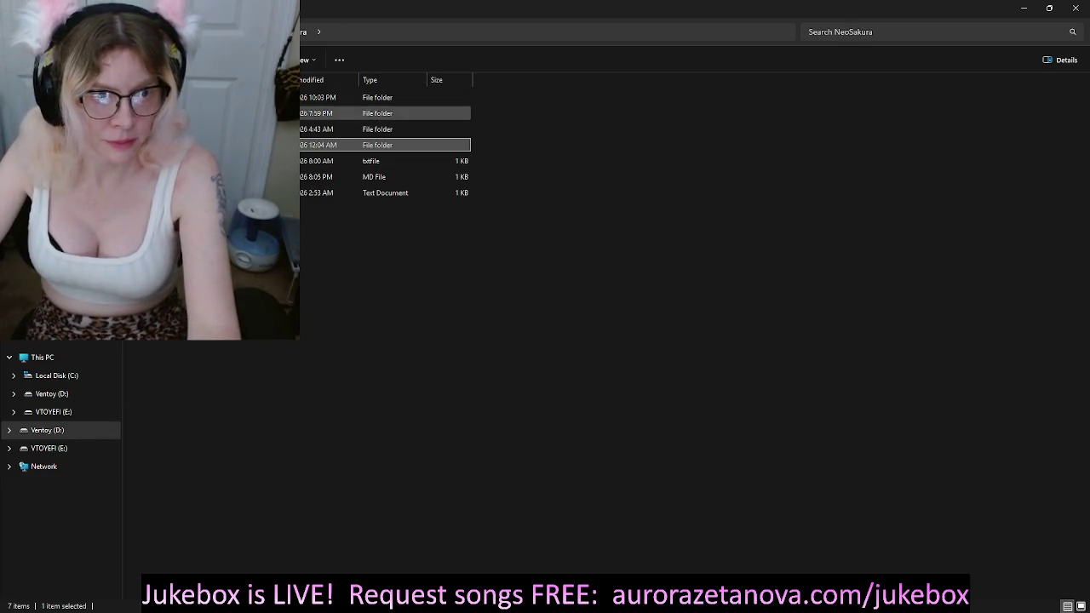
key(Down)
key(Return)
double_click(326, 97)
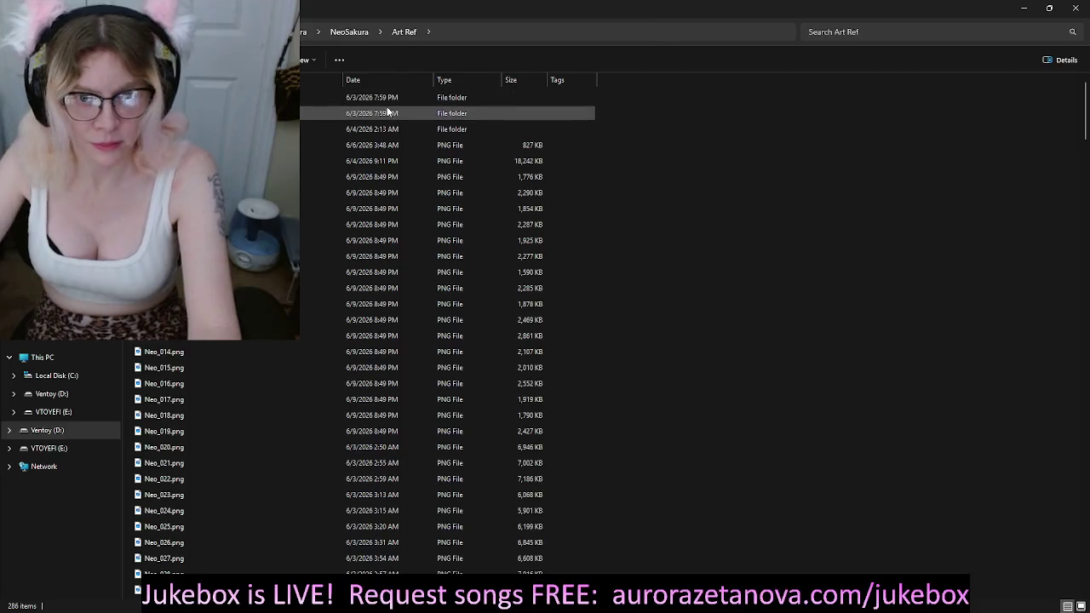
double_click(255, 128)
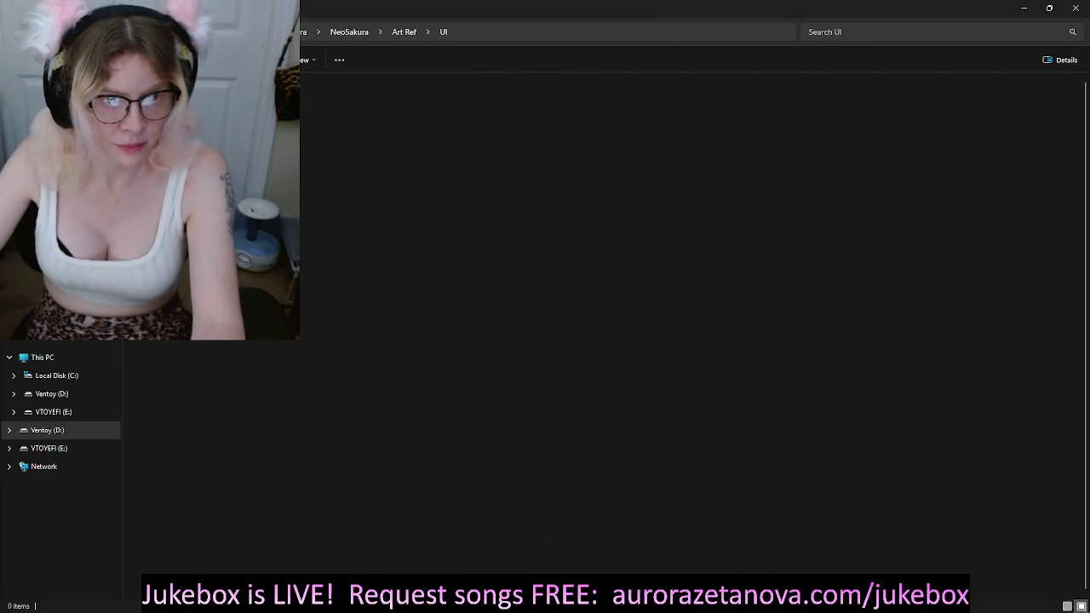
click(281, 115)
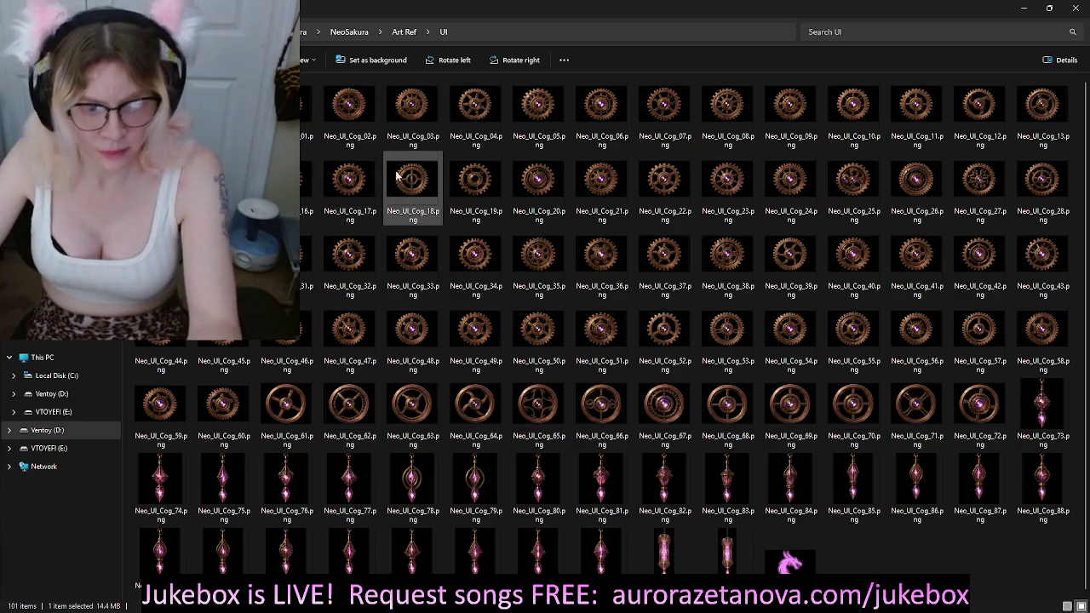
Step: Paste the cog image into Art Ref and delete the extra duplicate copy
key(alt+Left)
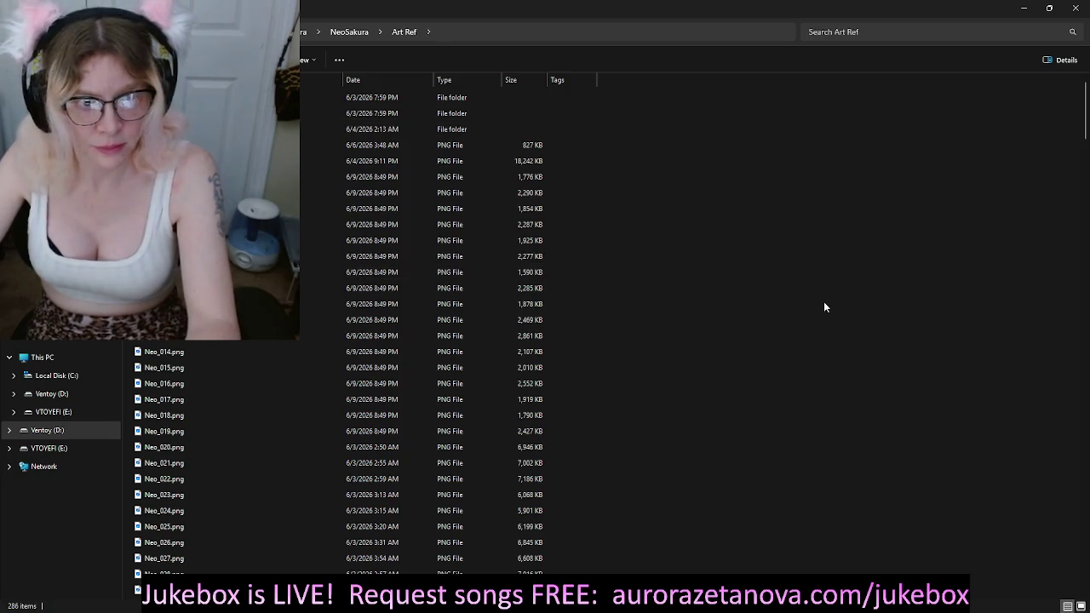
key(ctrl+v)
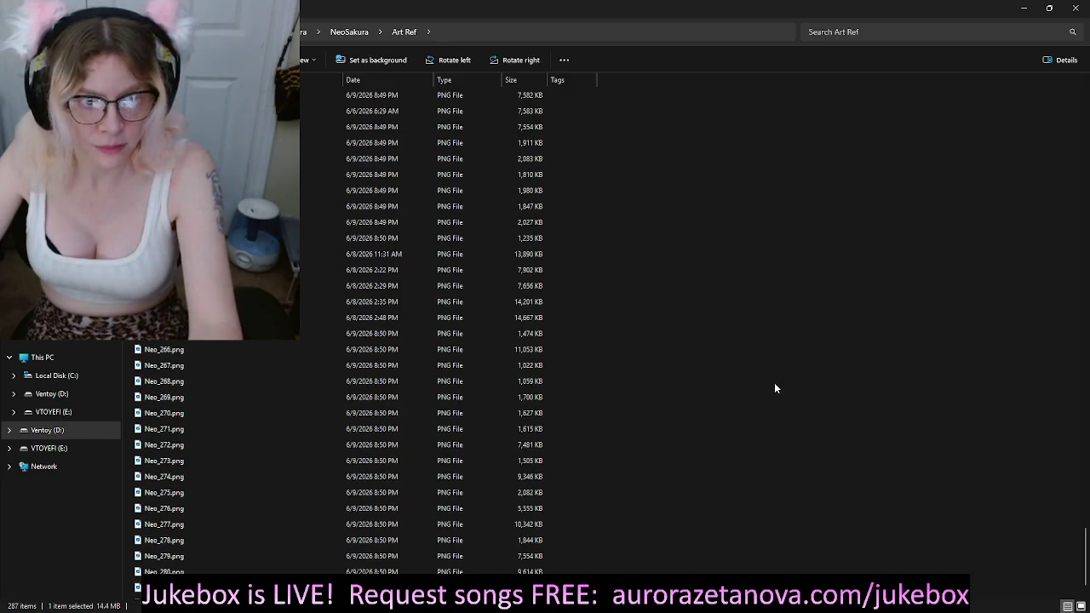
scroll(774, 388, down, 3)
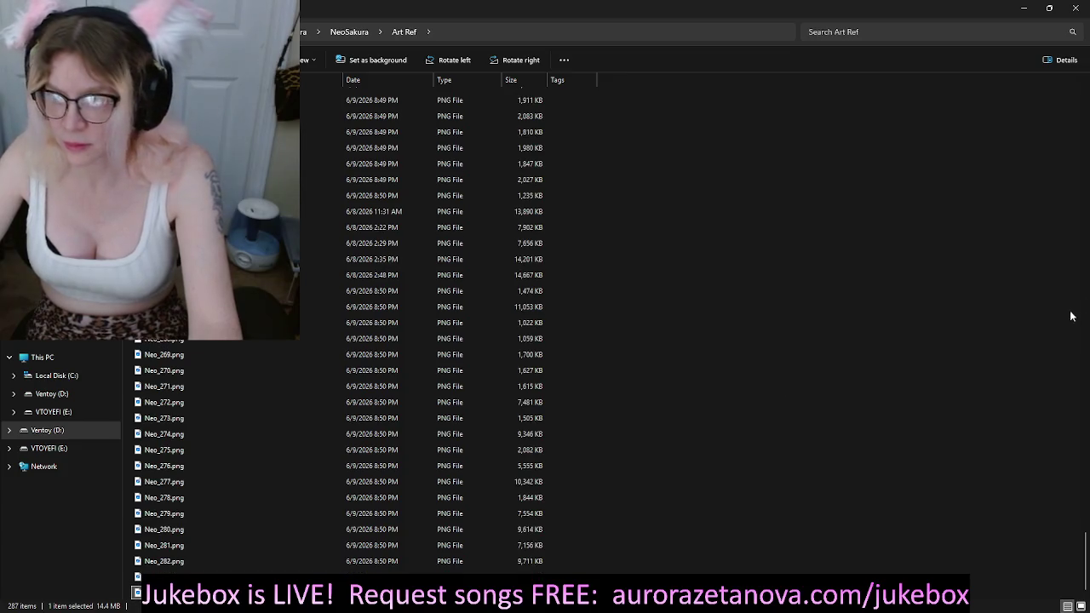
drag(1085, 546, 1078, 81)
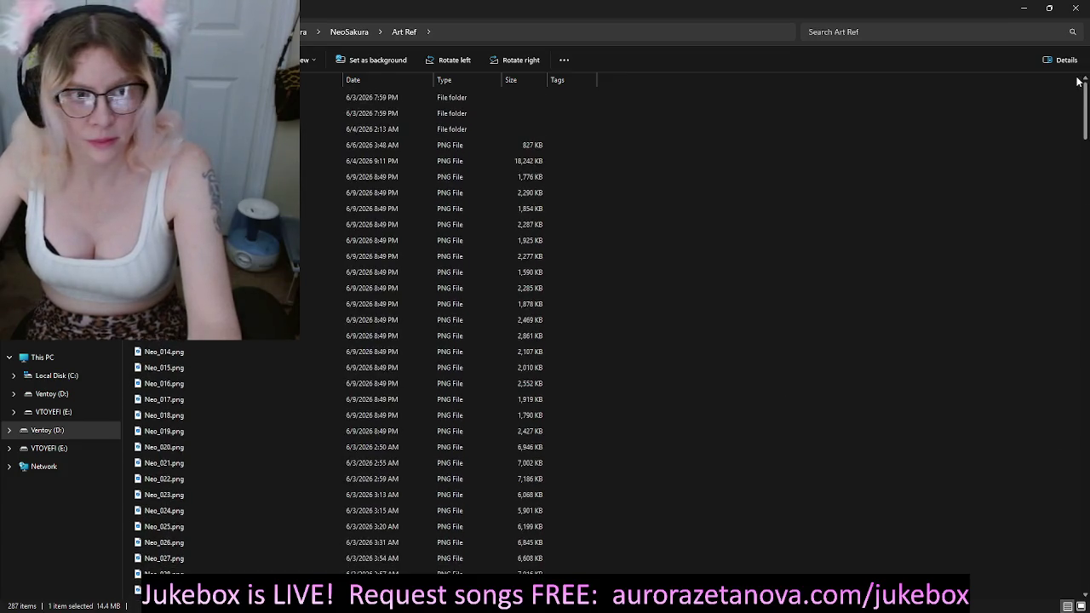
click(742, 103)
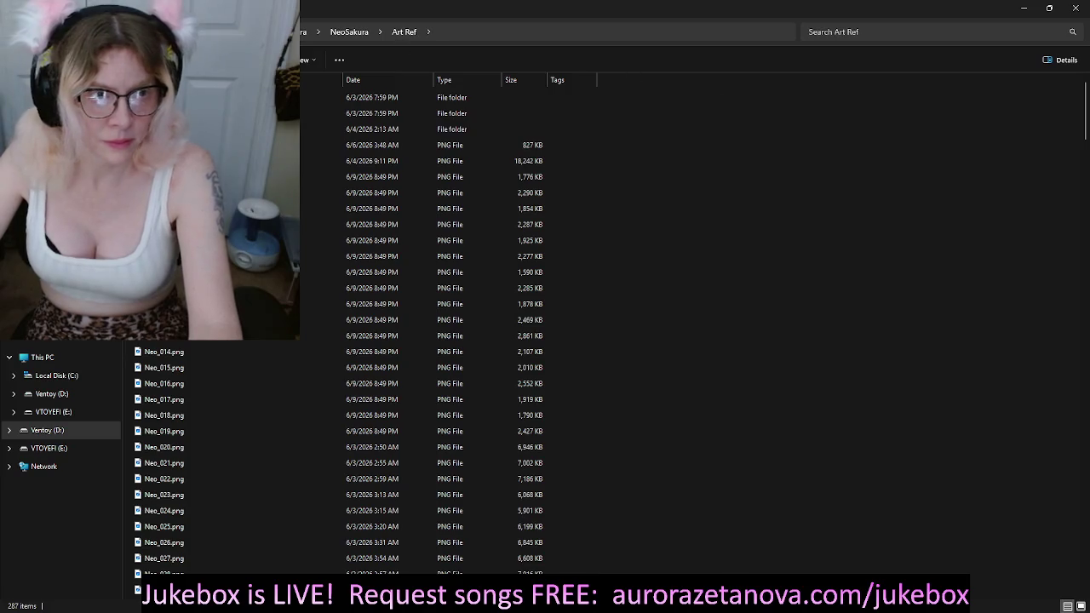
key(ctrl+v)
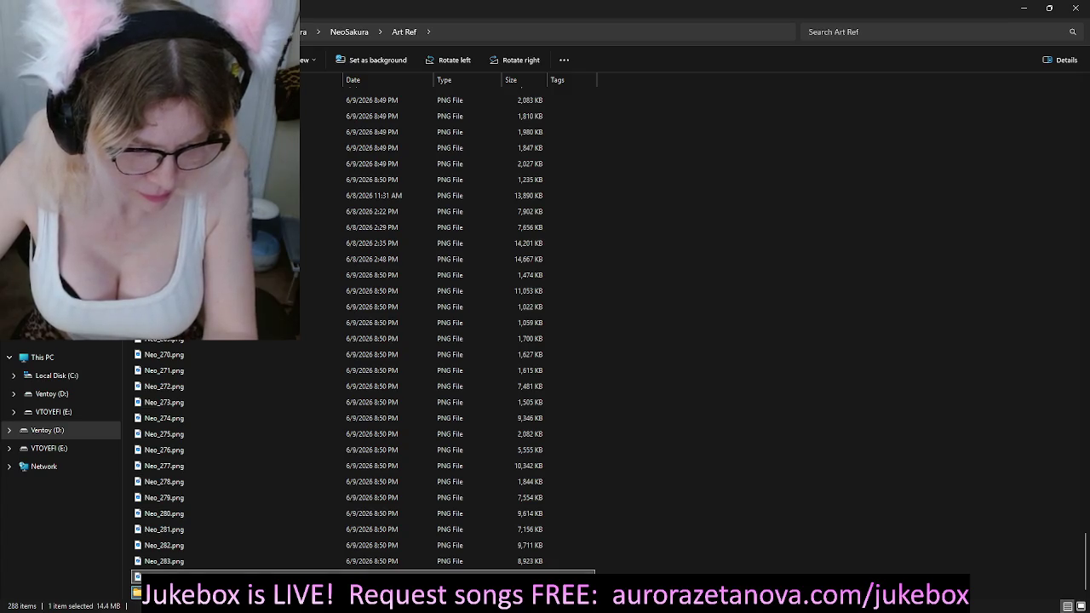
key(Delete)
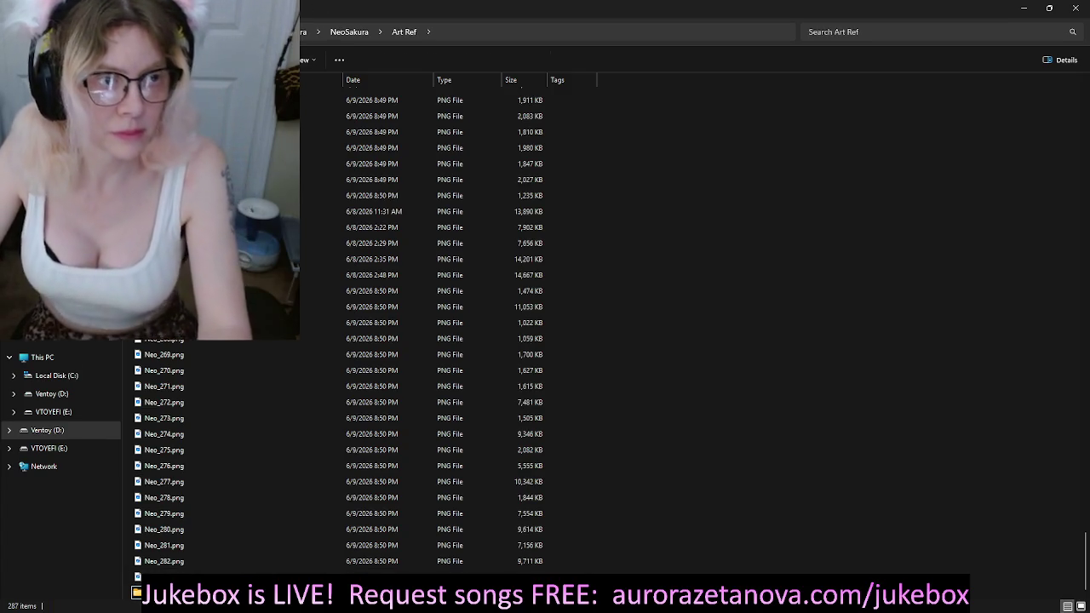
key(alt+Left)
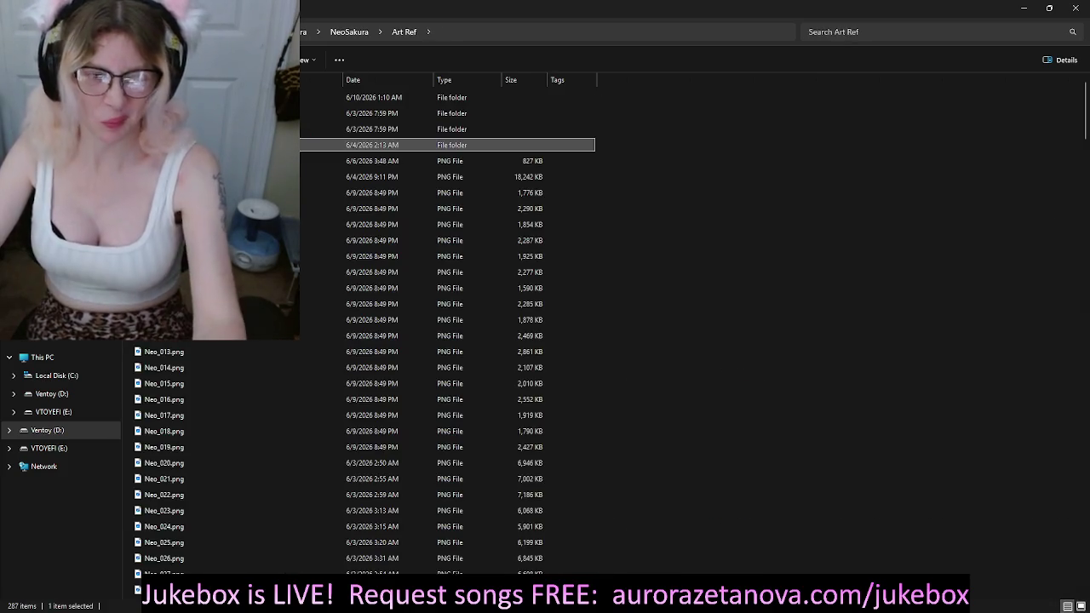
Step: Peek into NeoSakura's Story, AZ and Tools folders, then open the Game folder
key(alt+Left)
key(Down)
key(Return)
key(alt+Left)
key(Down)
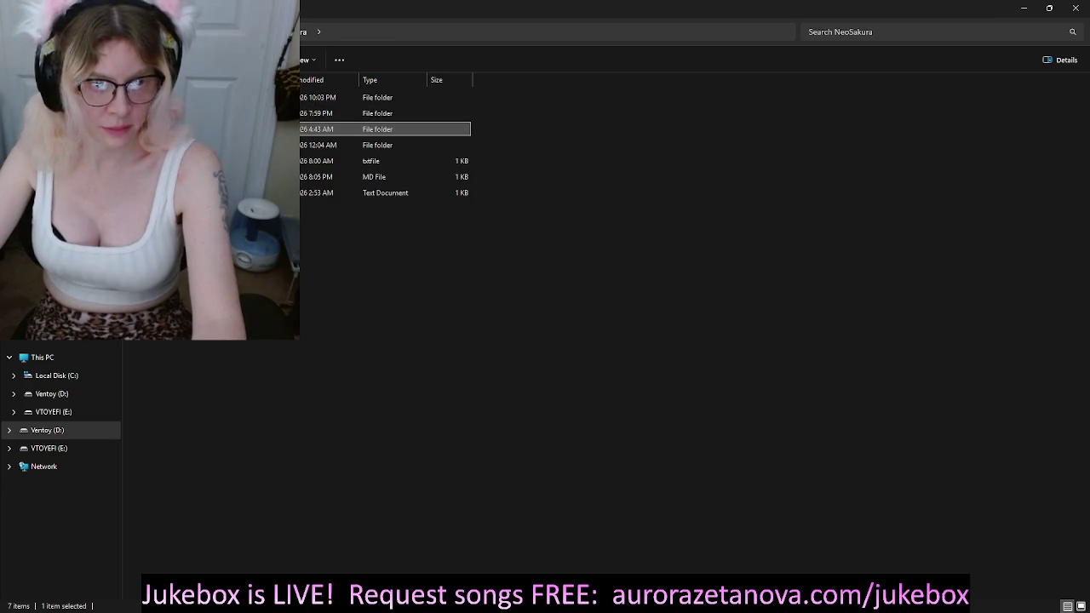
key(Up)
key(Up)
key(Return)
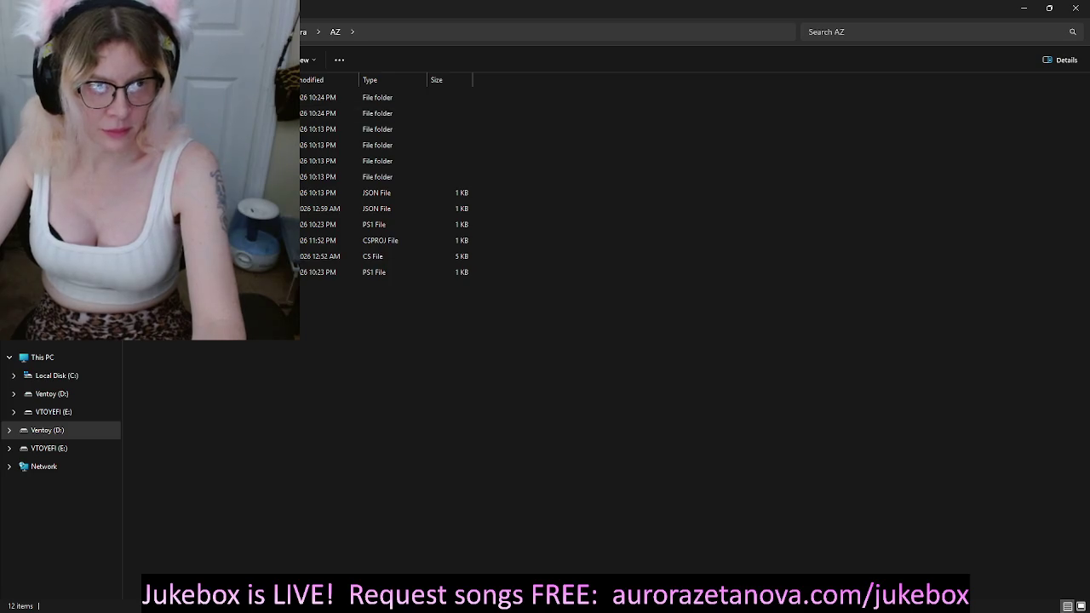
key(alt+Left)
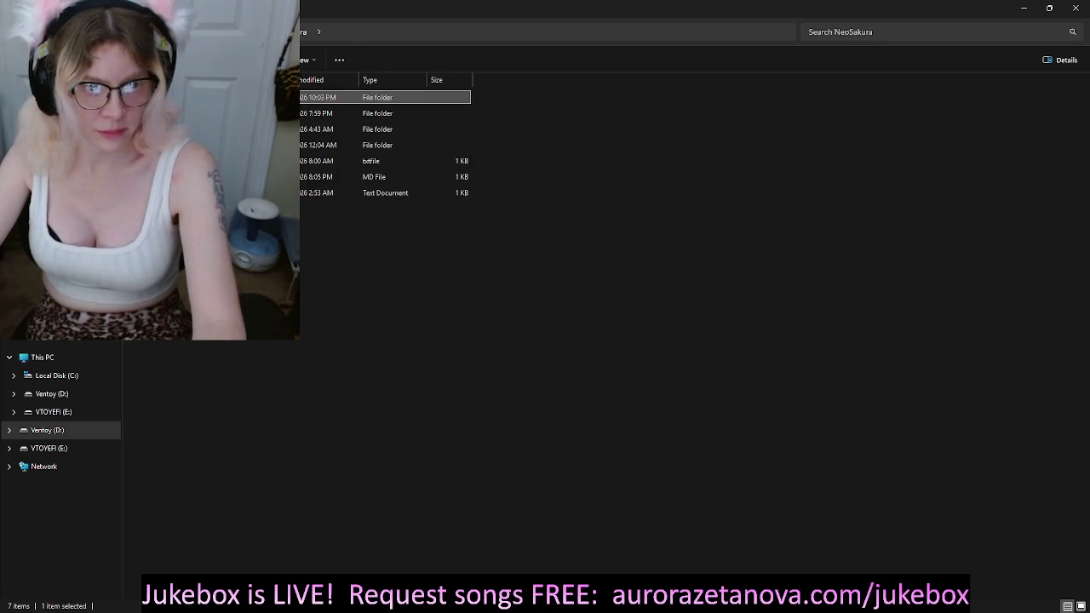
key(alt+Left)
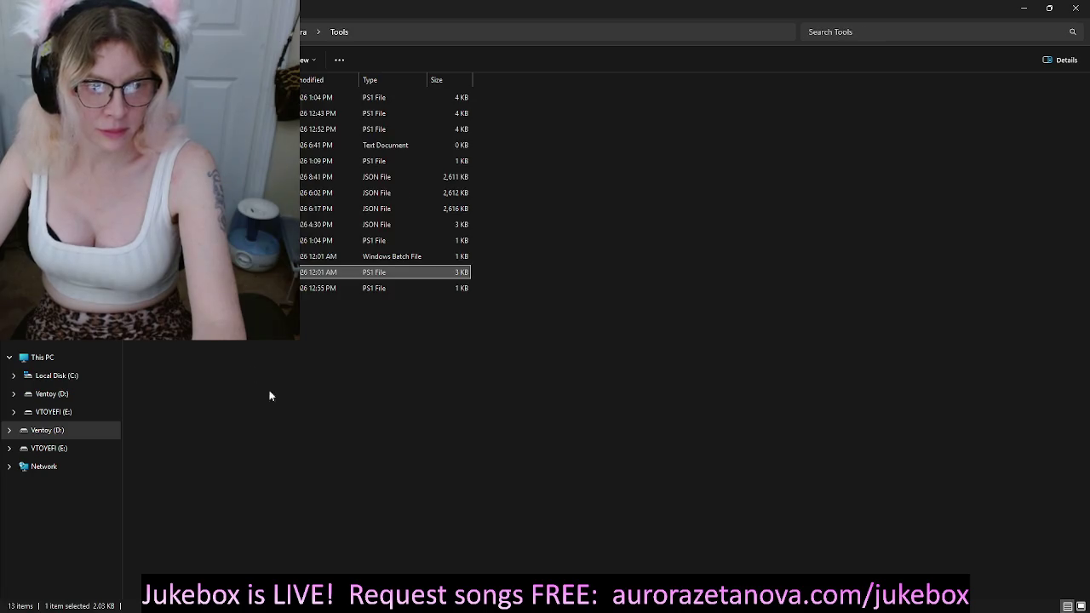
key(alt+Left)
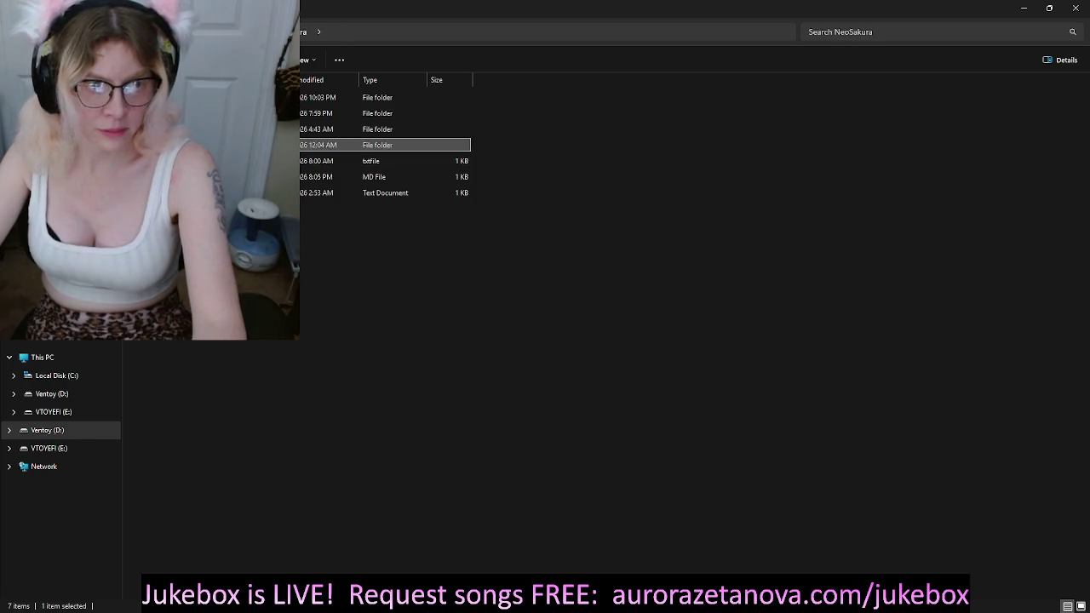
click(801, 271)
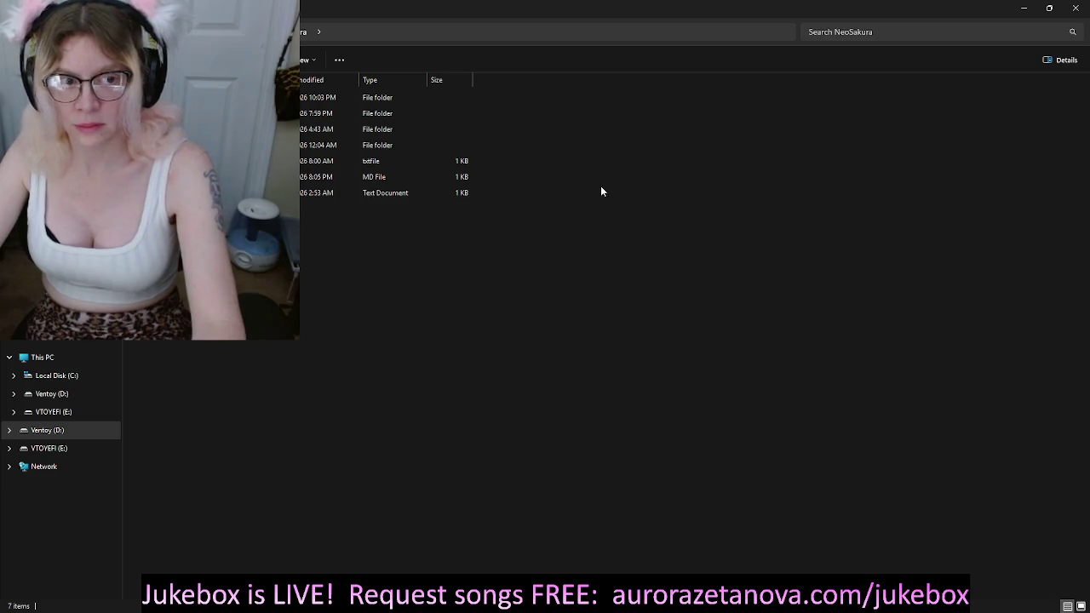
click(281, 113)
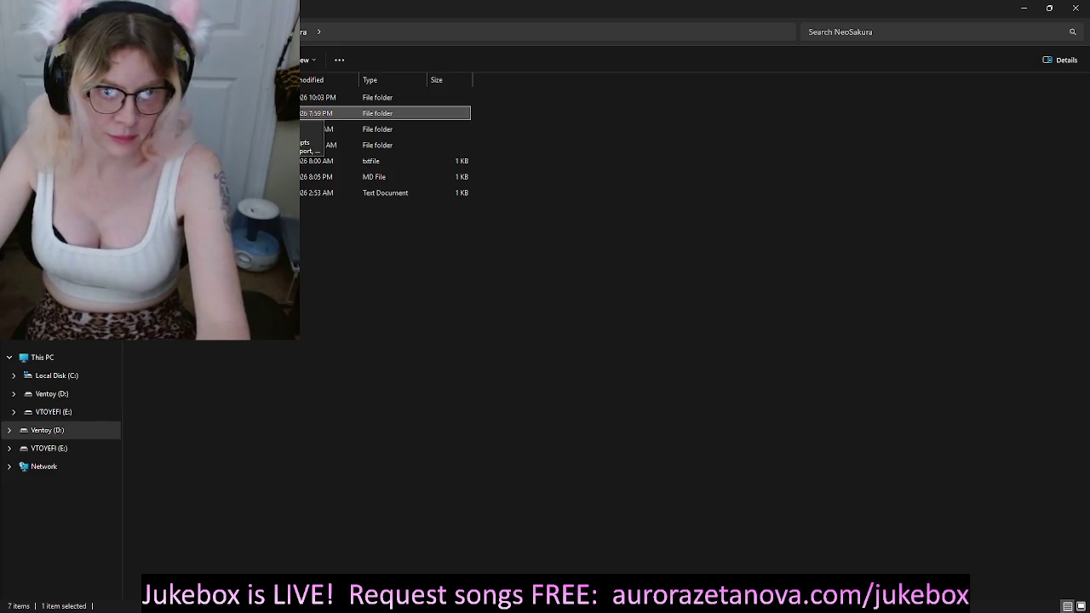
key(Return)
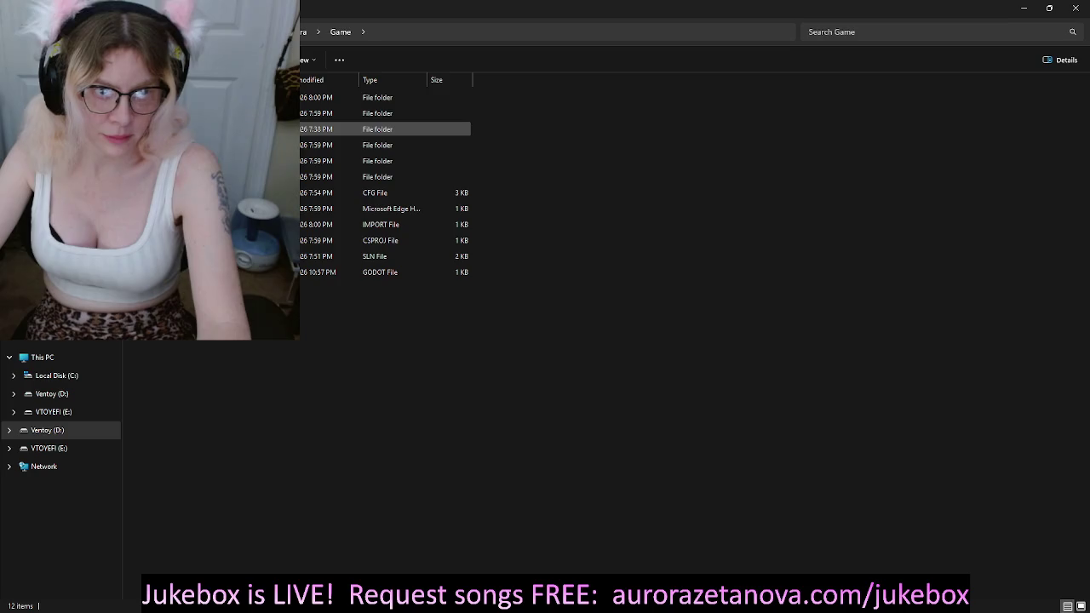
Step: Inspect build's assets subfolders: backgrounds, objects, particles/note_heads and travel_nodes
double_click(281, 128)
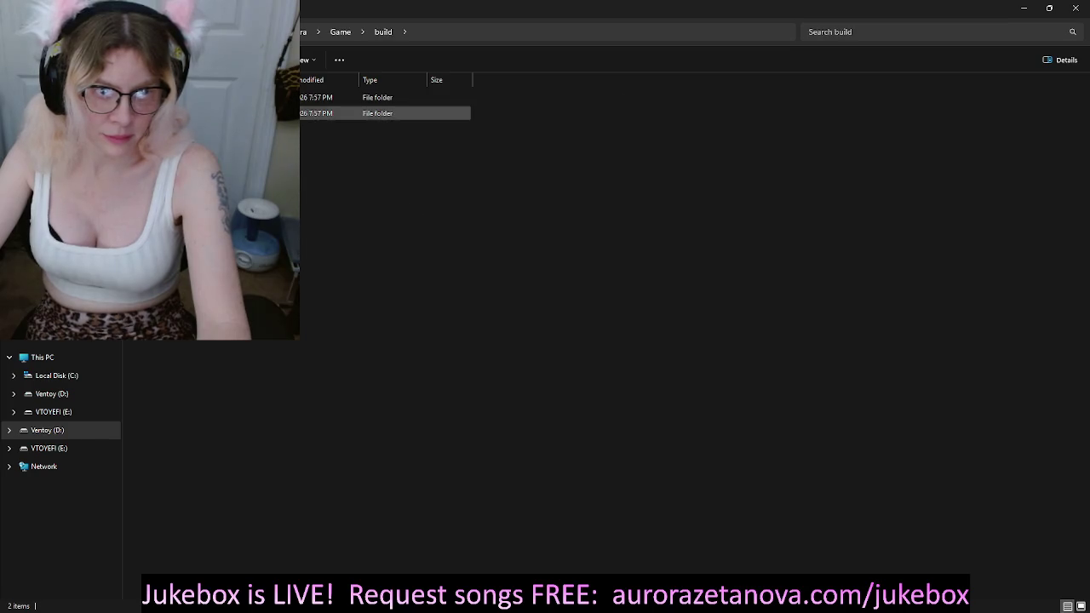
click(281, 98)
double_click(281, 97)
double_click(281, 97)
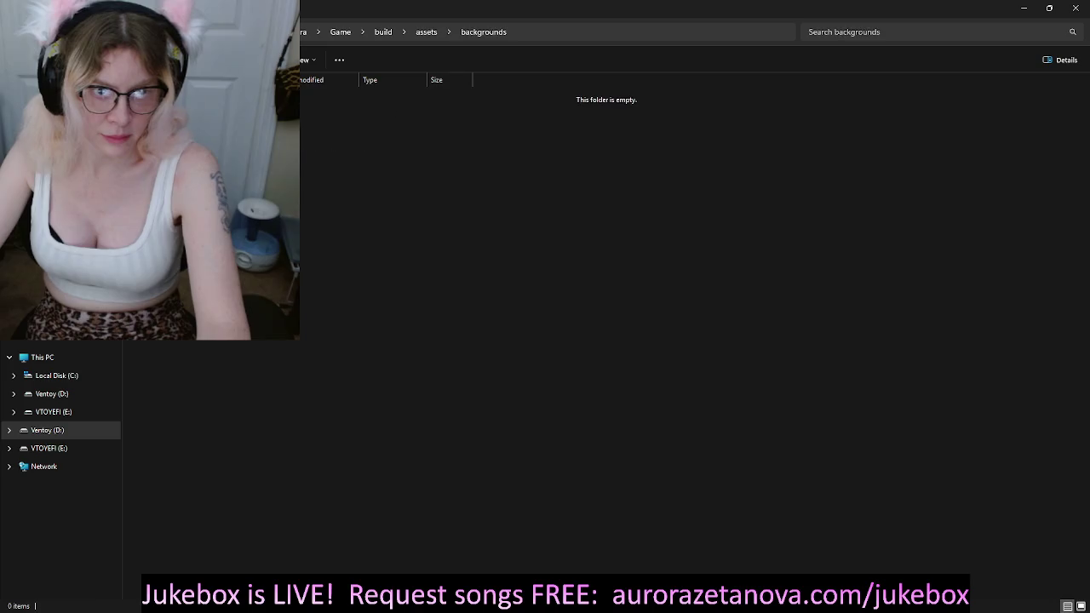
key(alt+Left)
double_click(281, 113)
key(alt+Left)
double_click(281, 130)
double_click(281, 97)
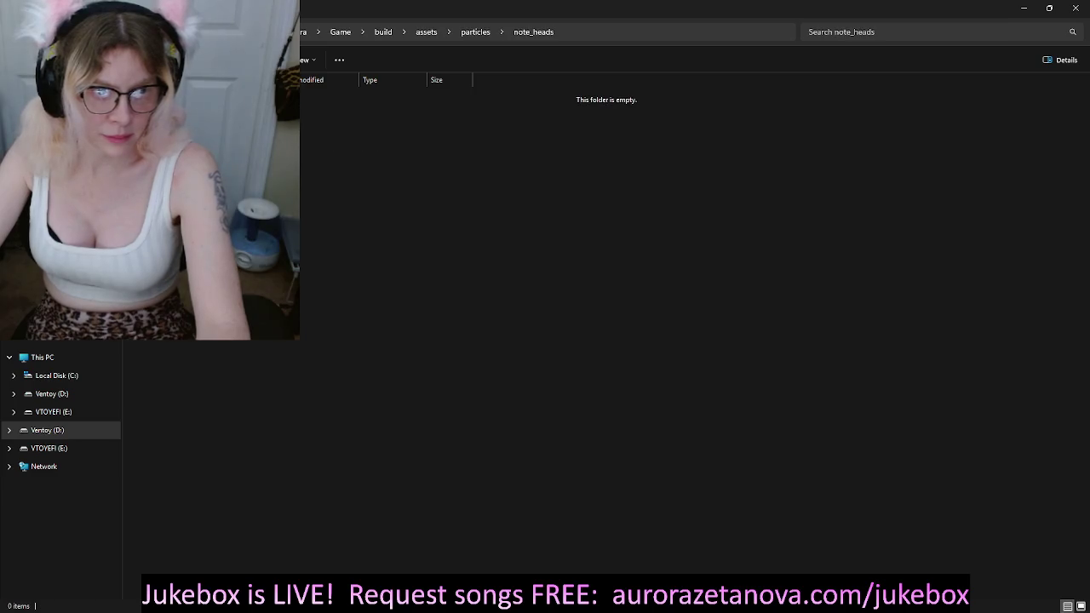
key(alt+Left)
key(alt+Left)
double_click(281, 145)
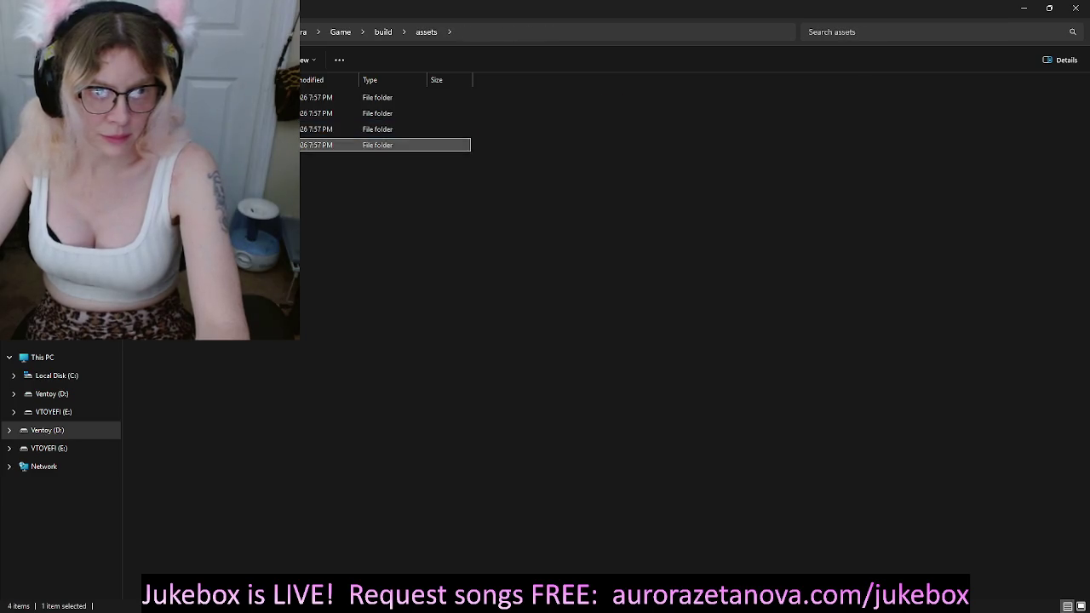
key(alt+Left)
key(alt+Left)
key(alt+Left)
Step: Check build's data/scenes and Game's own data folder, then open .godot
double_click(281, 129)
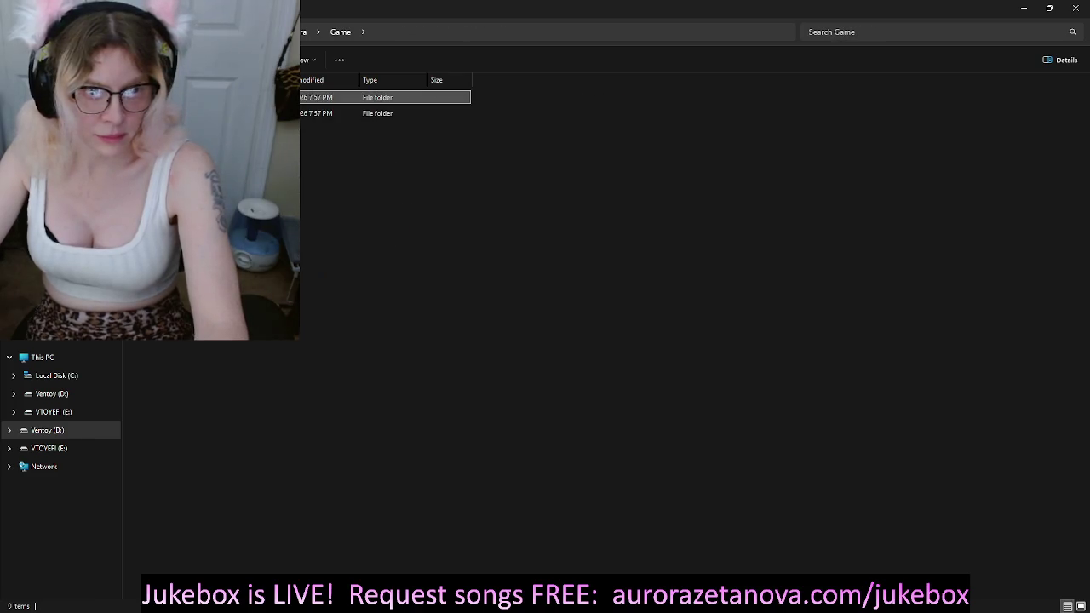
double_click(308, 114)
key(Return)
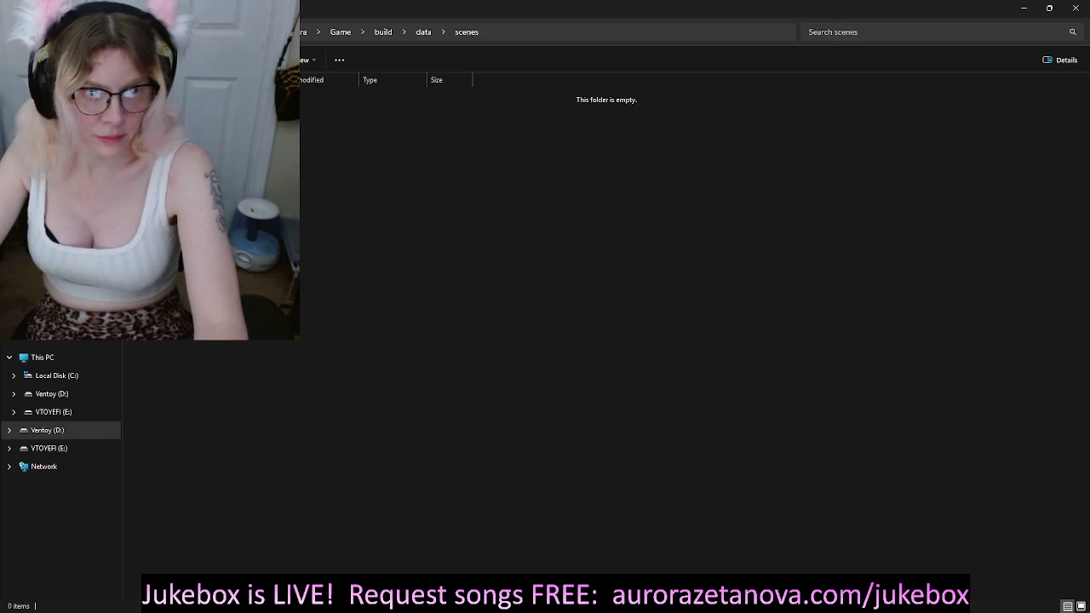
key(alt+Left)
key(alt+Left)
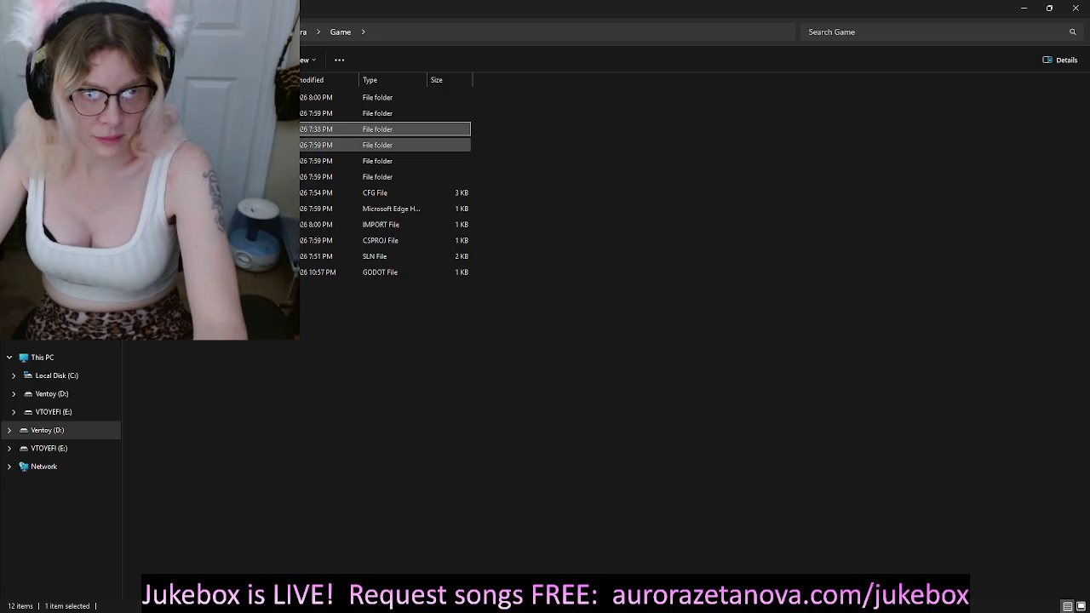
double_click(383, 144)
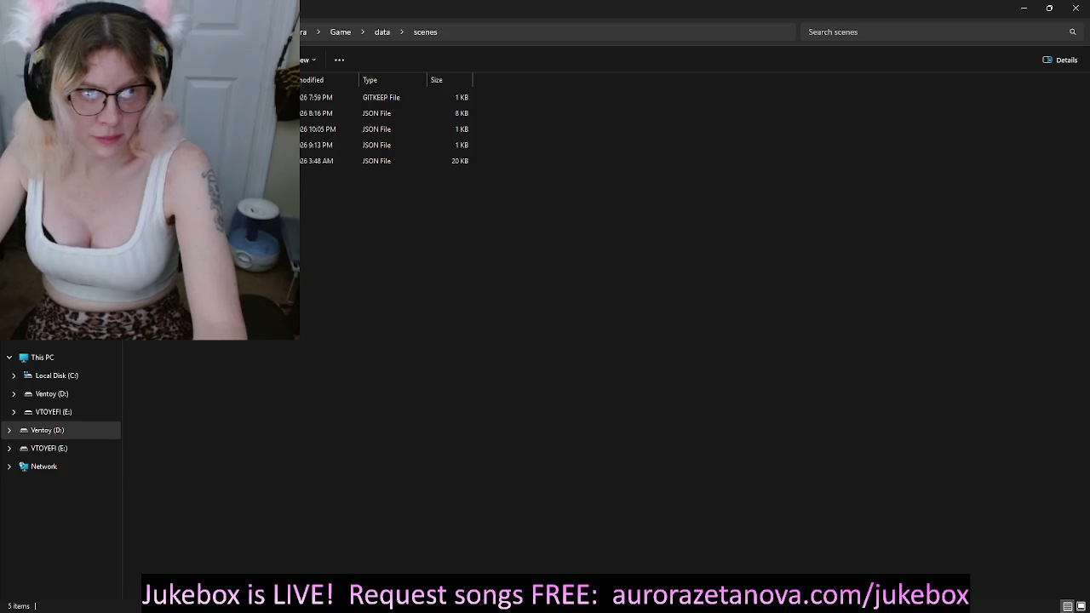
key(alt+Left)
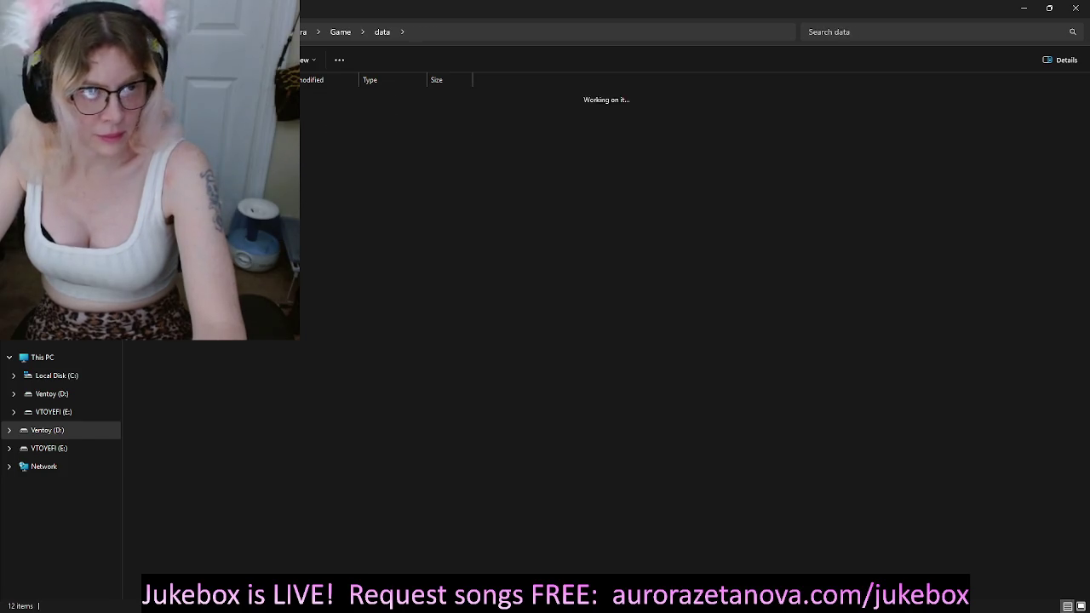
key(alt+Left)
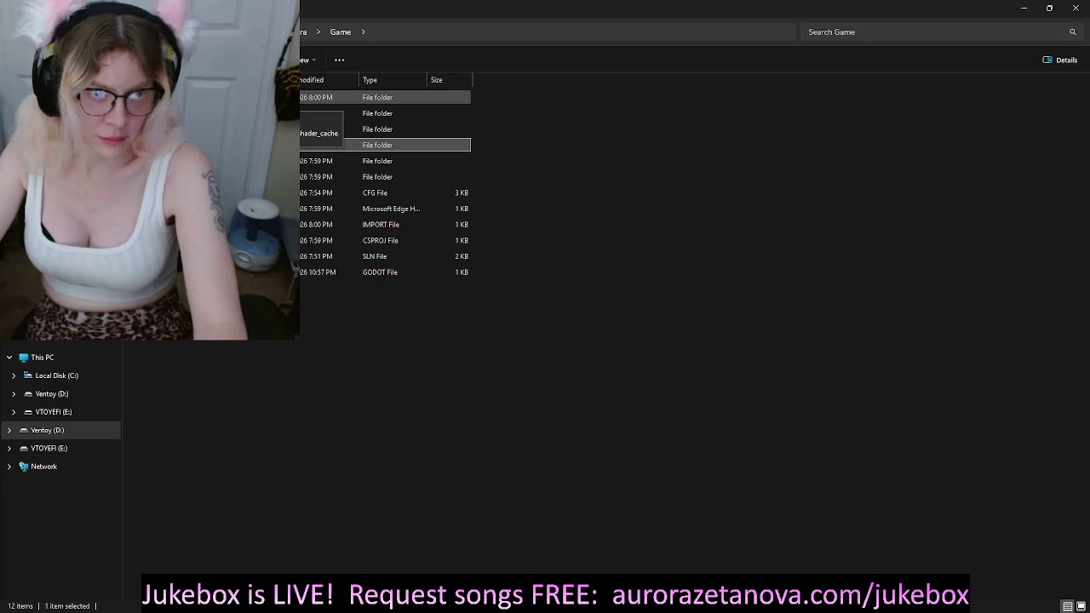
double_click(255, 97)
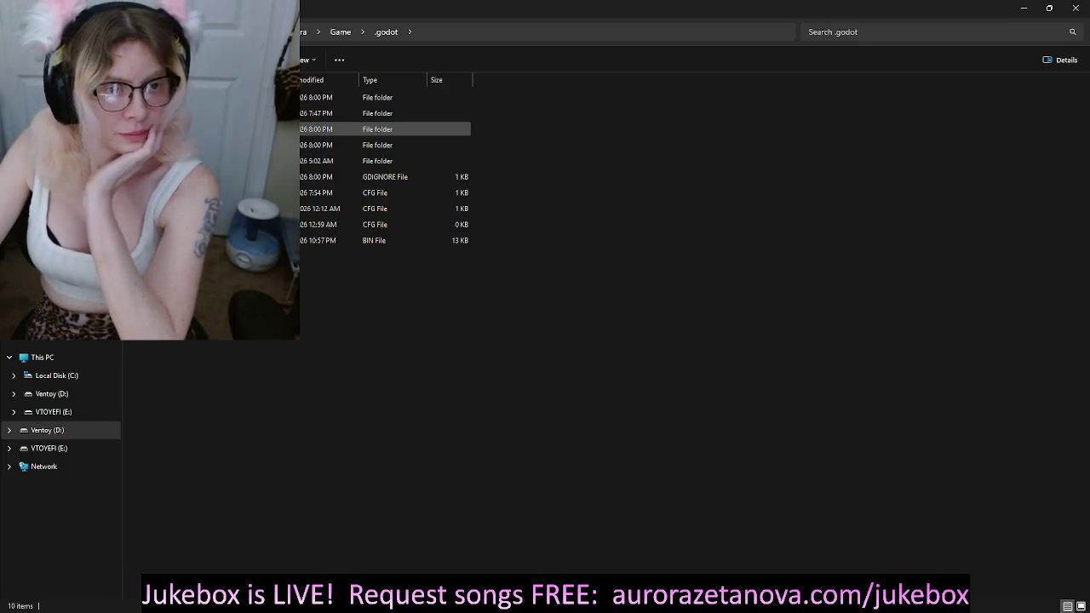
Step: Open the .godot imported folder, widen the name column, and scroll through its cached files
double_click(256, 129)
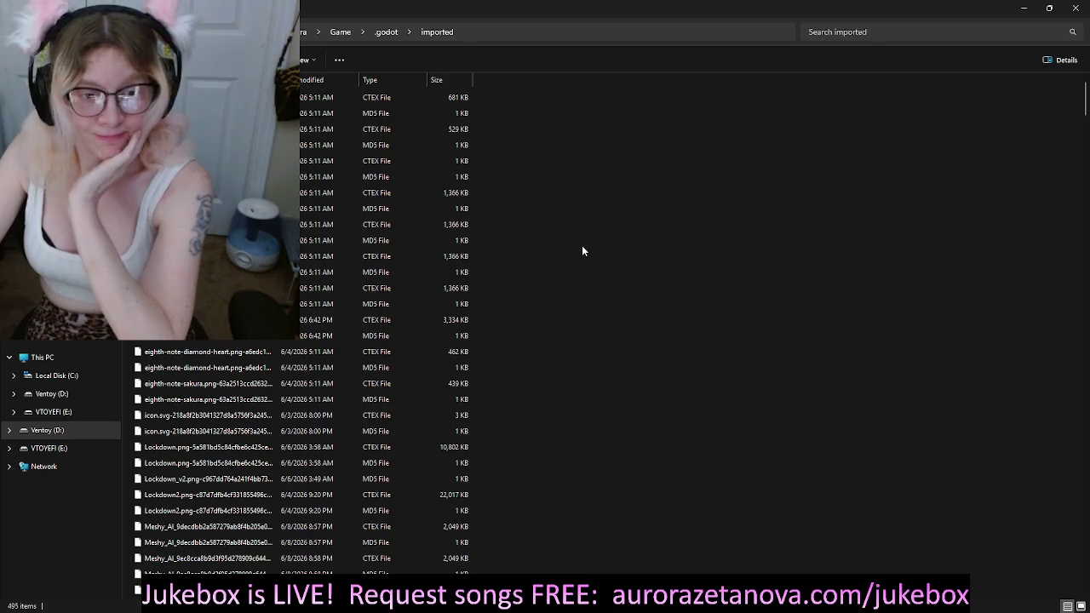
mouse_move(277, 79)
mouse_down()
mouse_move(359, 102)
mouse_move(310, 105)
mouse_up()
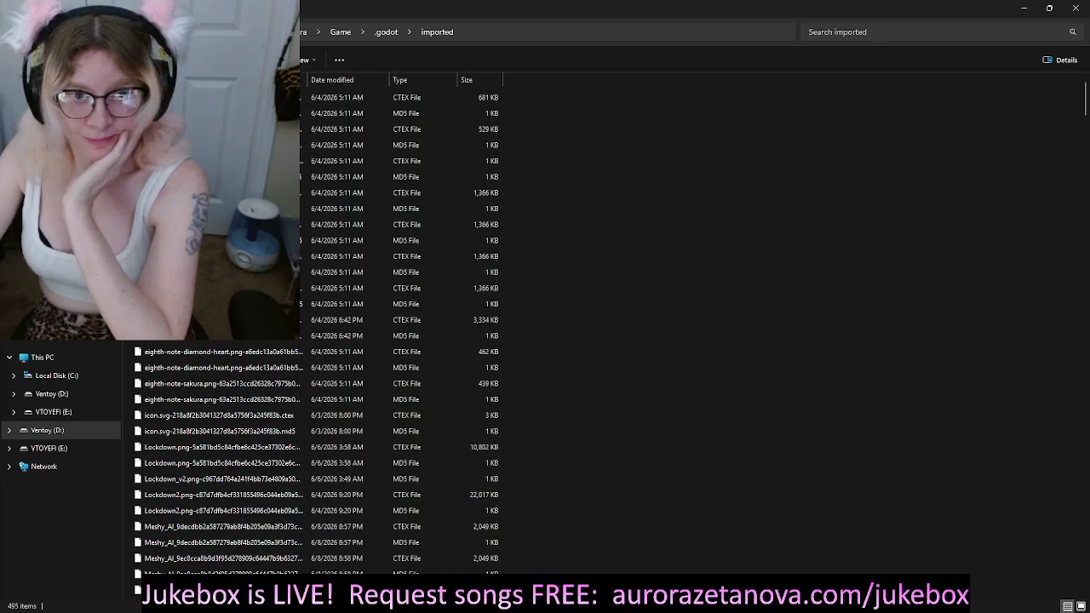
scroll(310, 226, down, 4)
scroll(310, 225, down, 10)
scroll(317, 245, down, 10)
scroll(318, 245, down, 10)
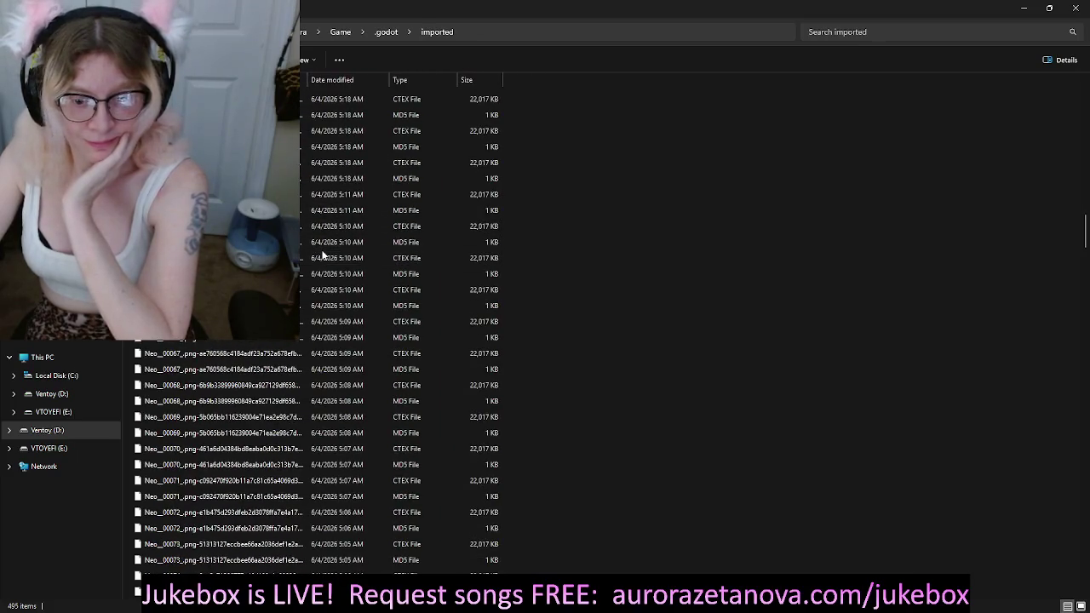
Step: Select all 495 imported cache files, delete them, and return to the .godot folder
key(BackSpace)
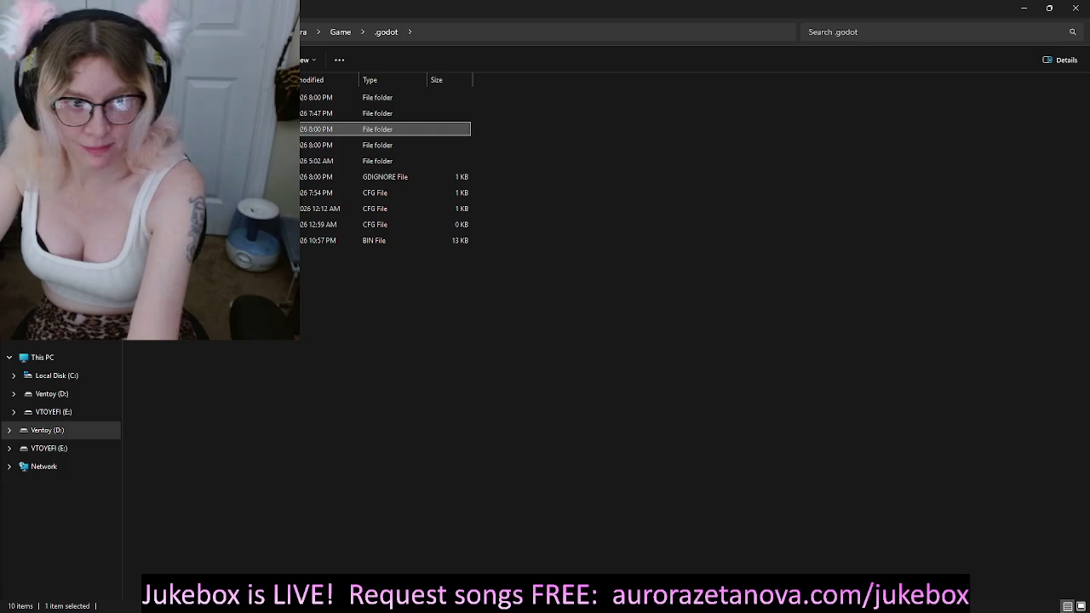
key(Return)
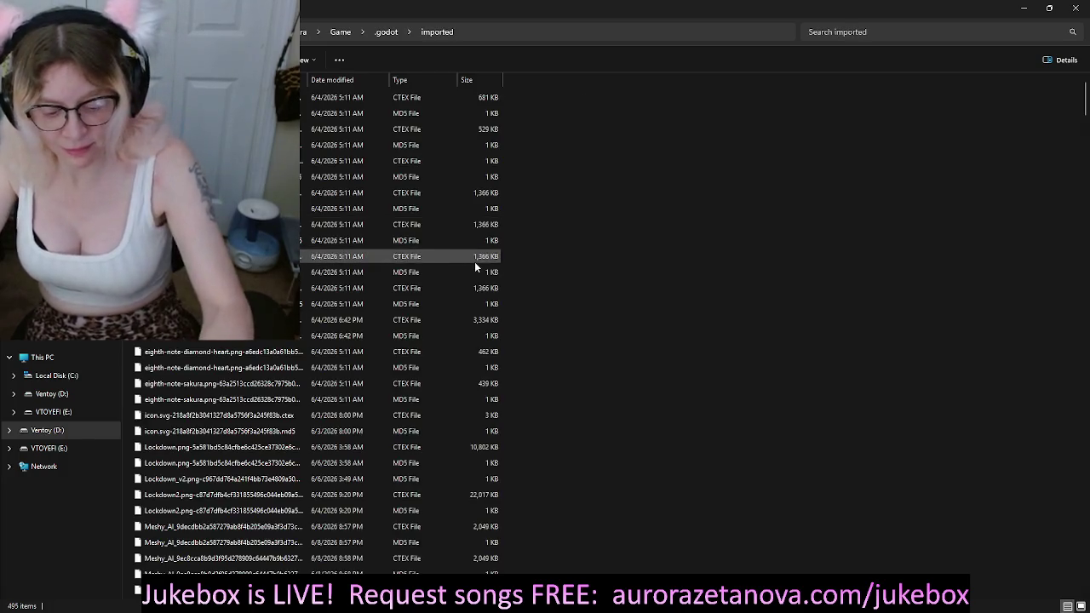
key(ctrl+a)
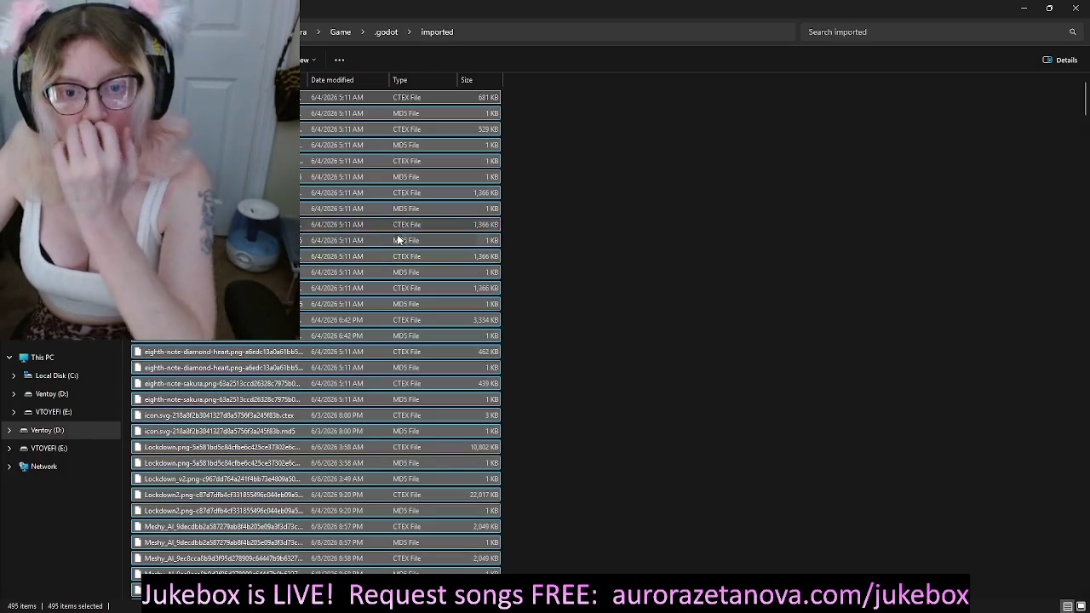
key(Delete)
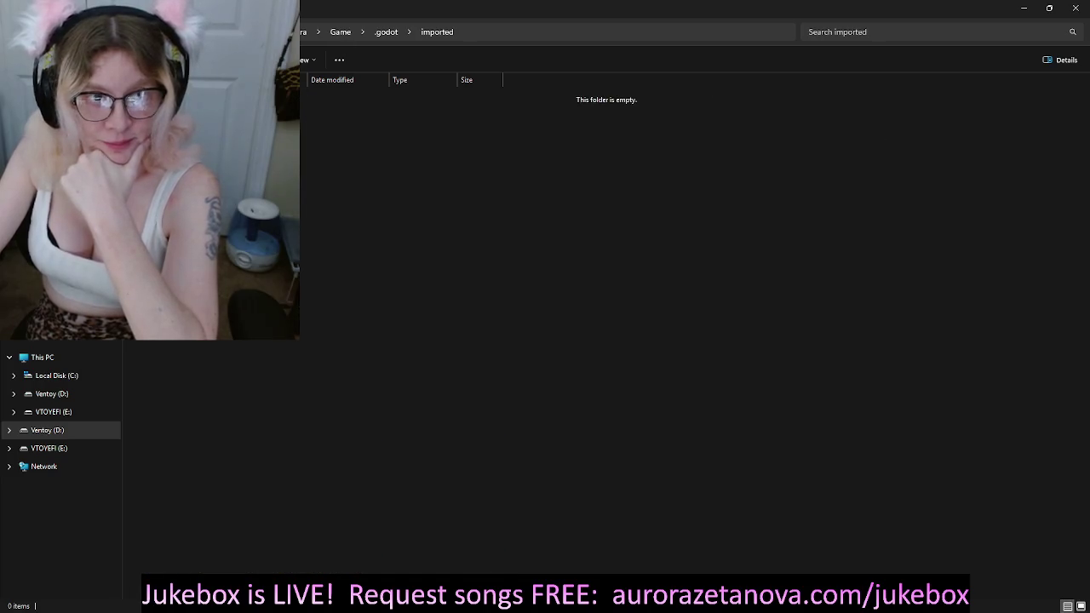
key(alt+Up)
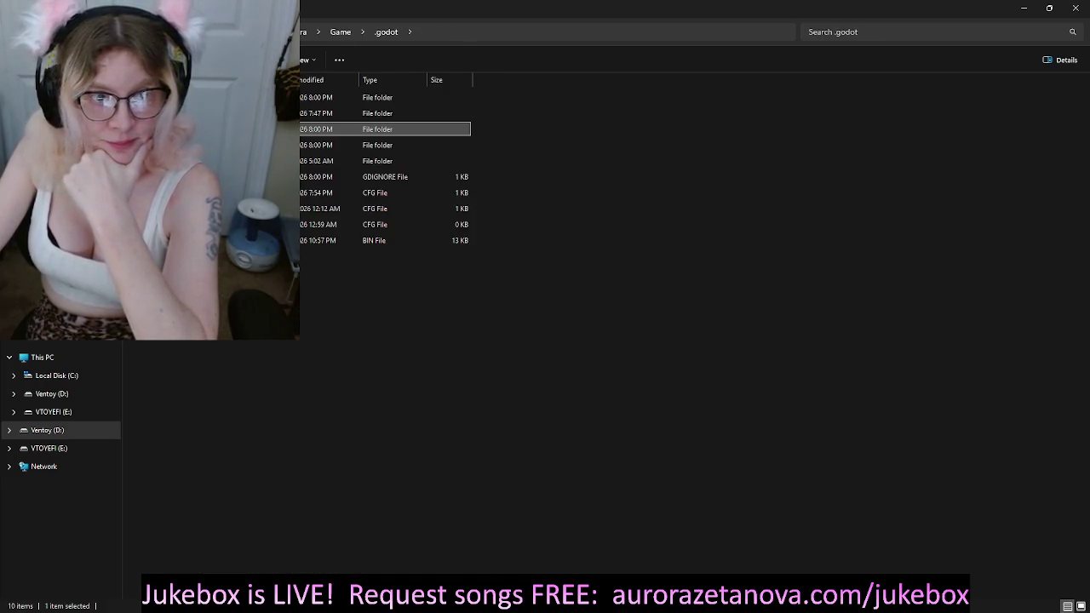
Step: Delete the NeoSakura Game folder, skipping items needing permission, then switch to Chrome
key(alt+Up)
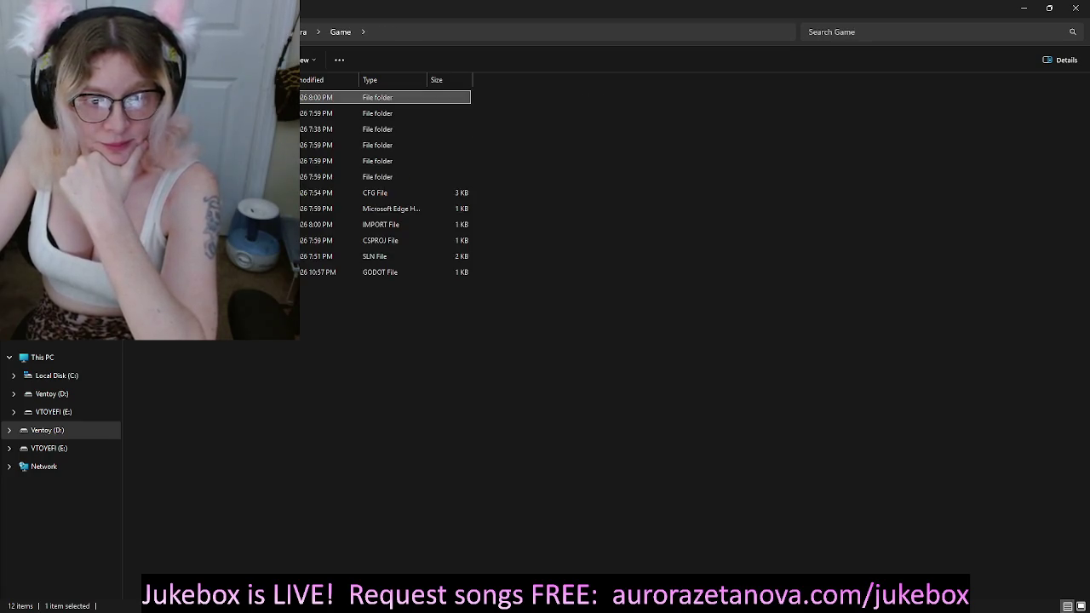
key(alt+Up)
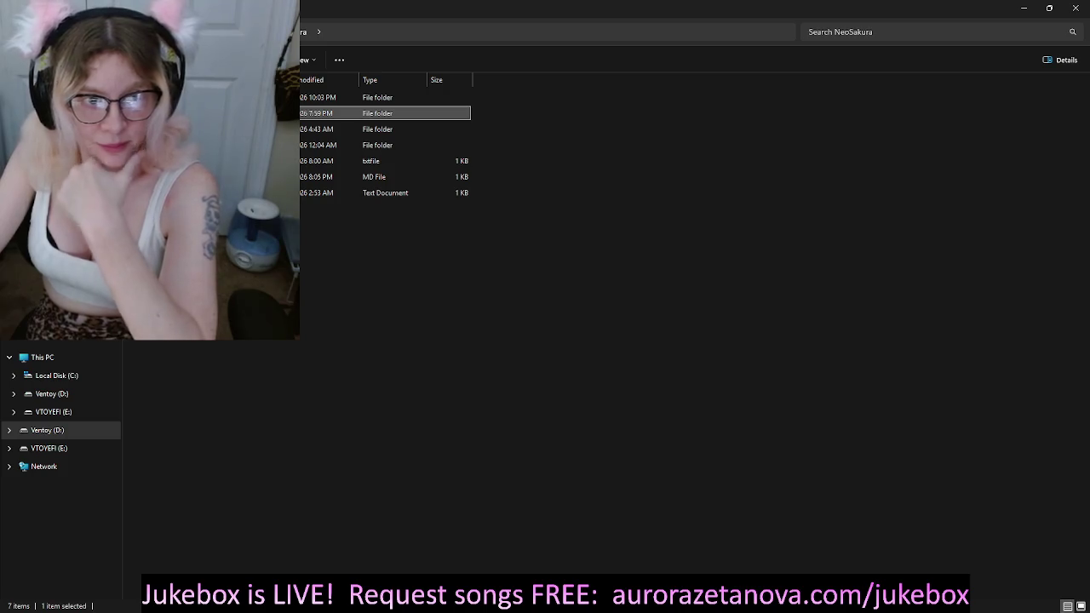
key(Delete)
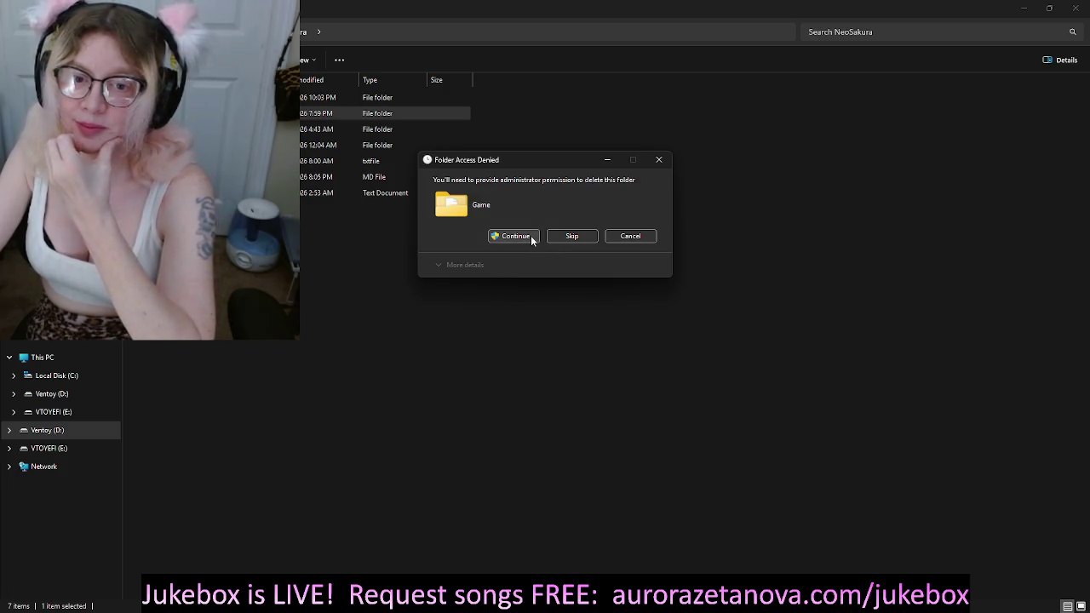
click(515, 235)
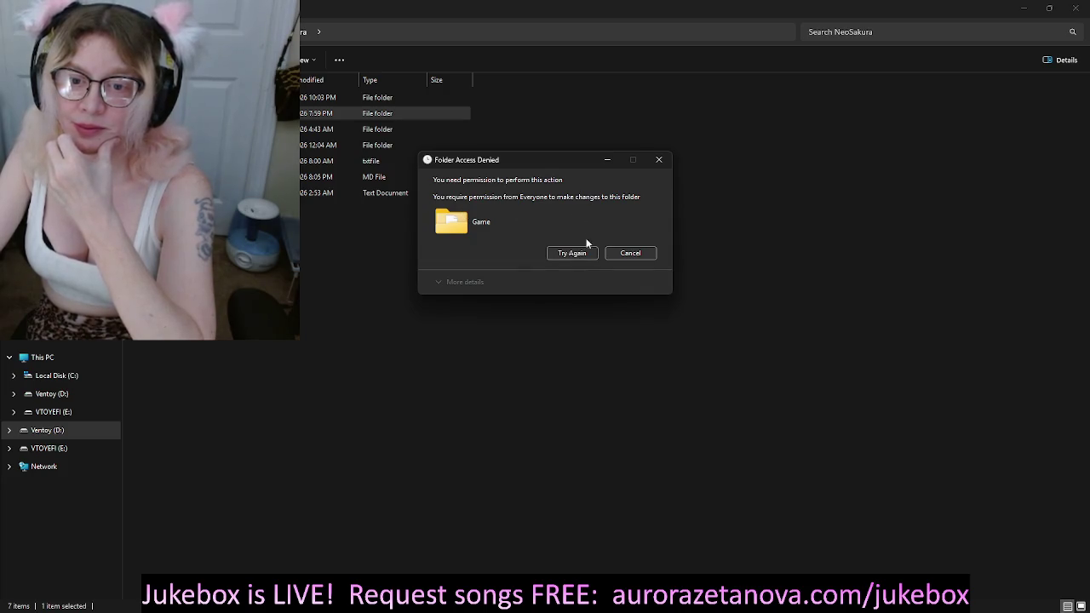
click(568, 254)
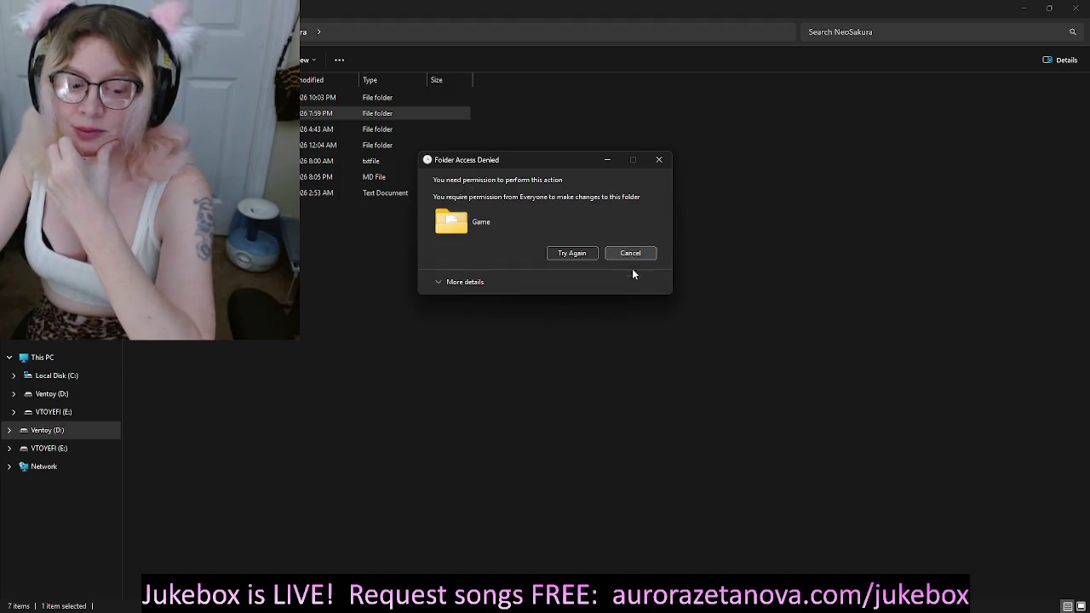
click(630, 253)
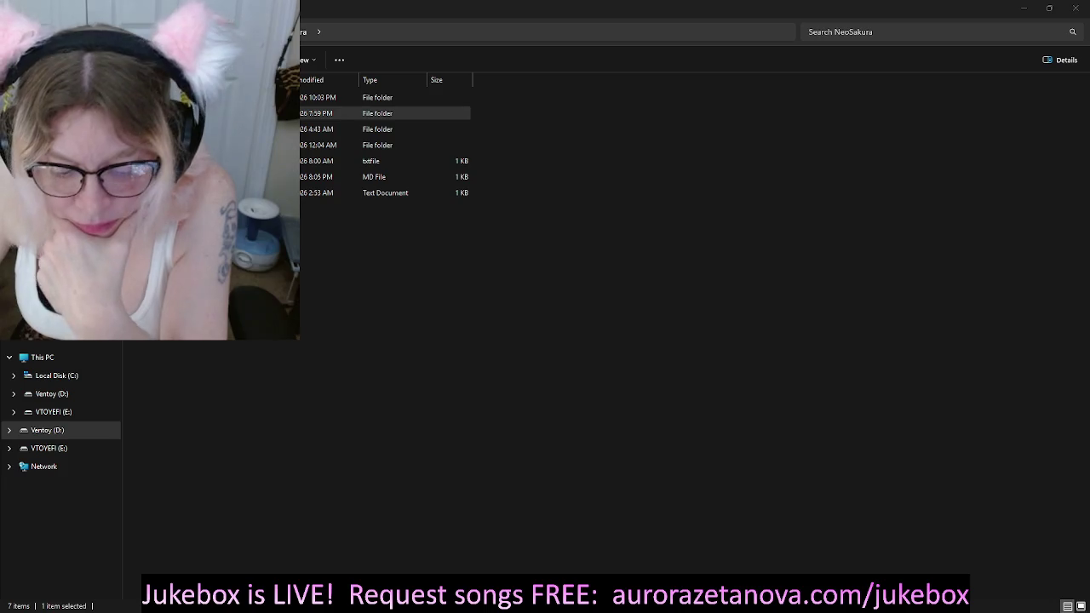
key(alt+Tab)
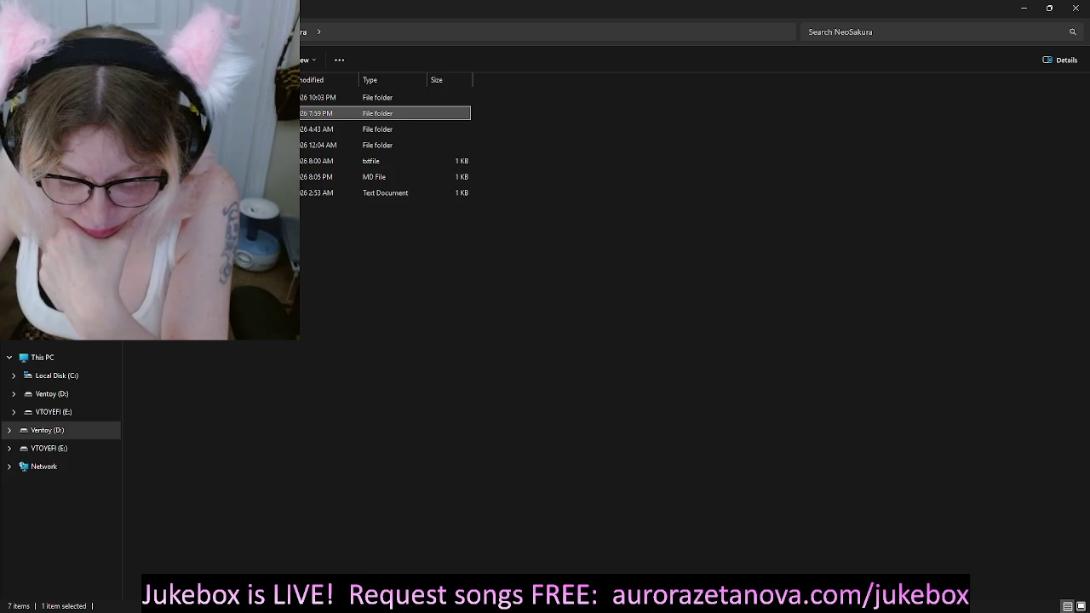
key(alt+Tab)
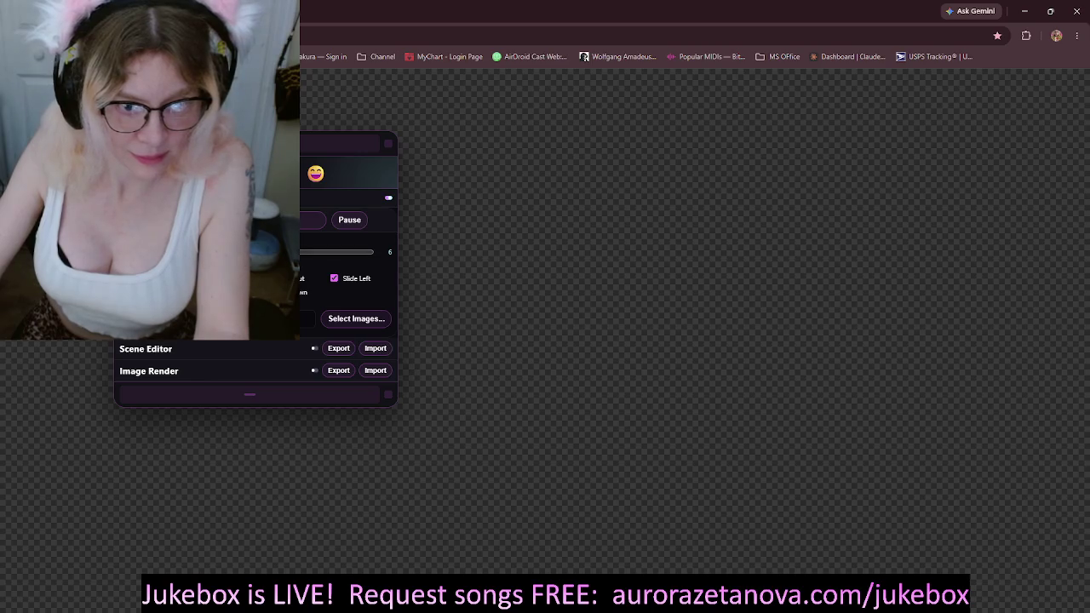
Step: Choose all 33 images from the Character category in the slideshow's image picker
click(353, 321)
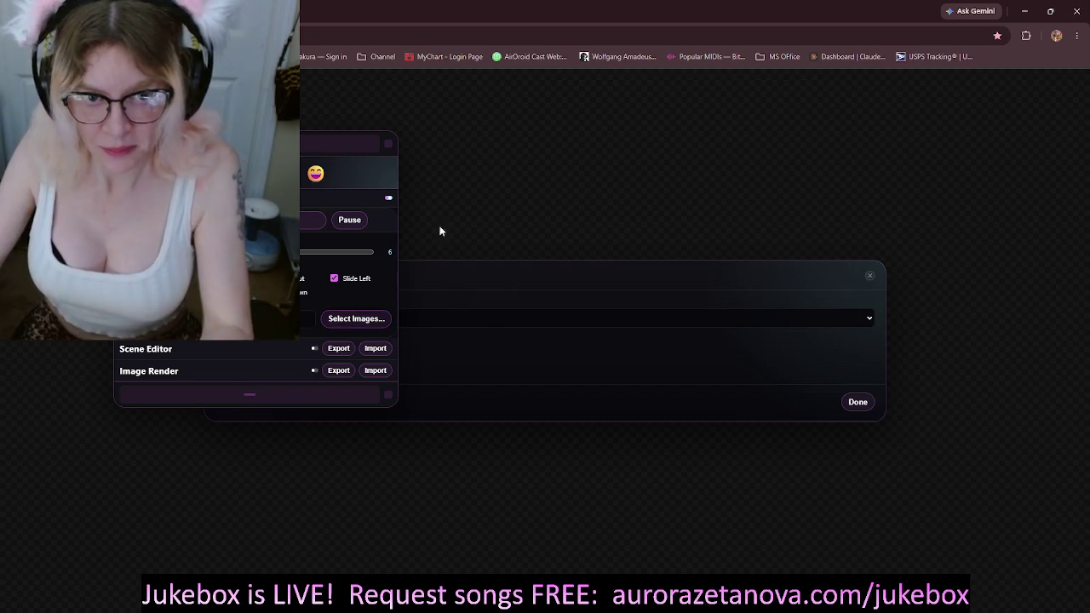
drag(321, 148, 220, 415)
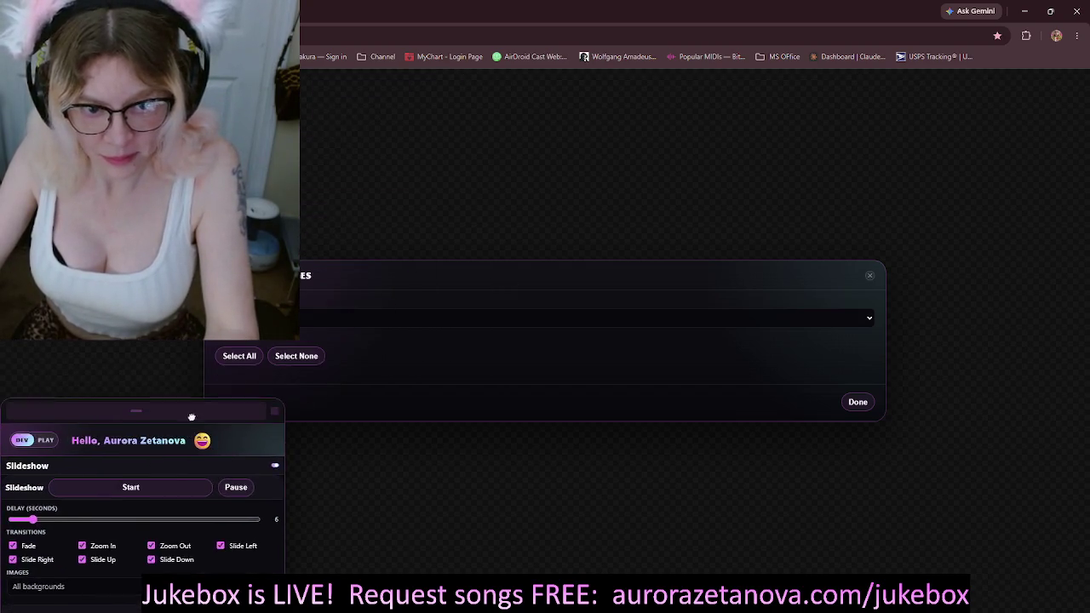
click(869, 318)
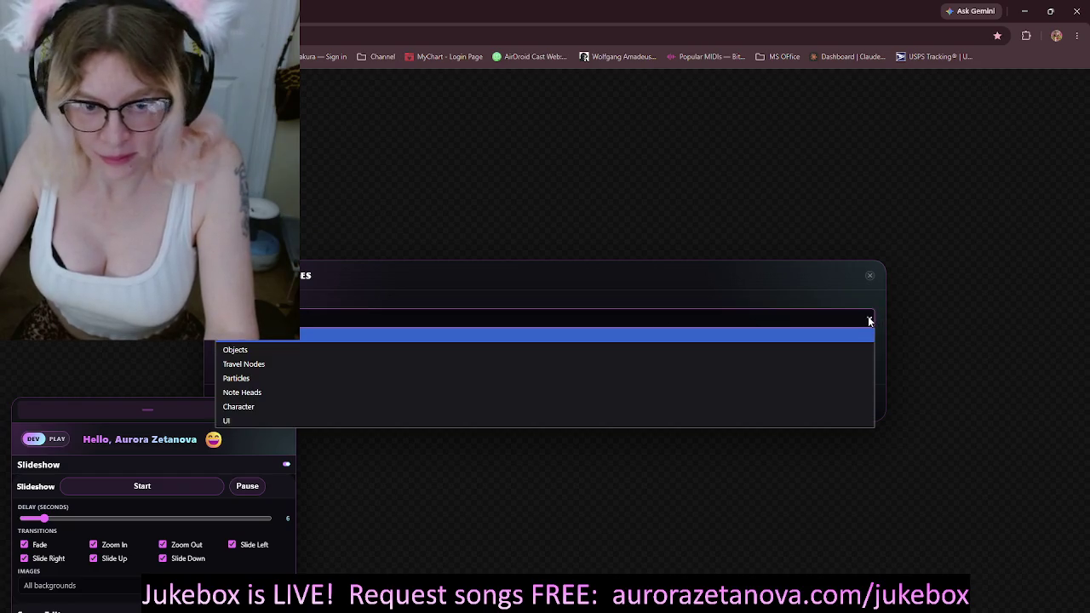
click(869, 319)
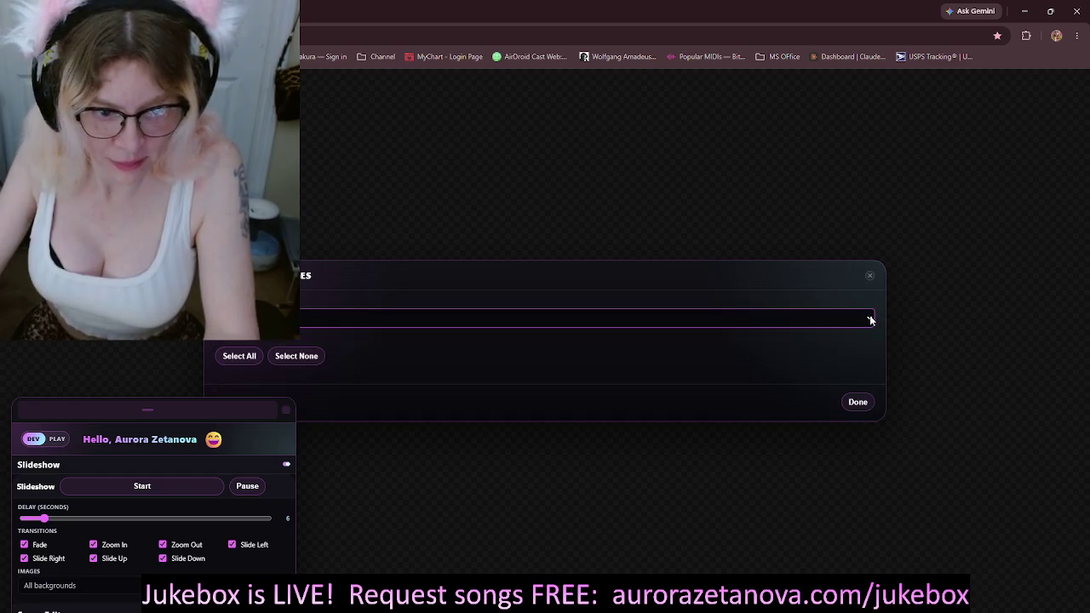
click(499, 319)
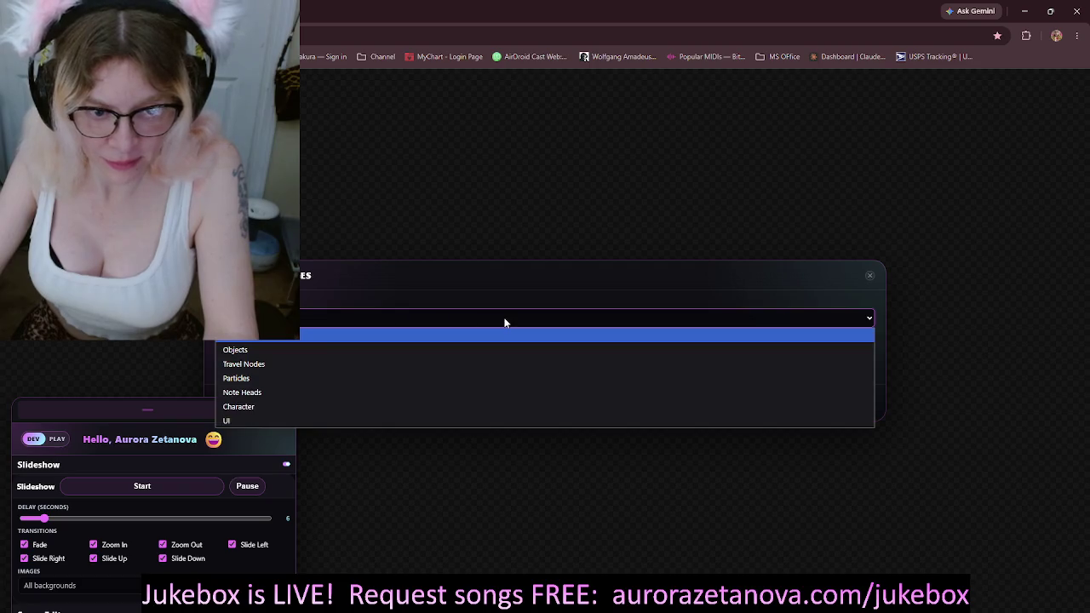
click(278, 340)
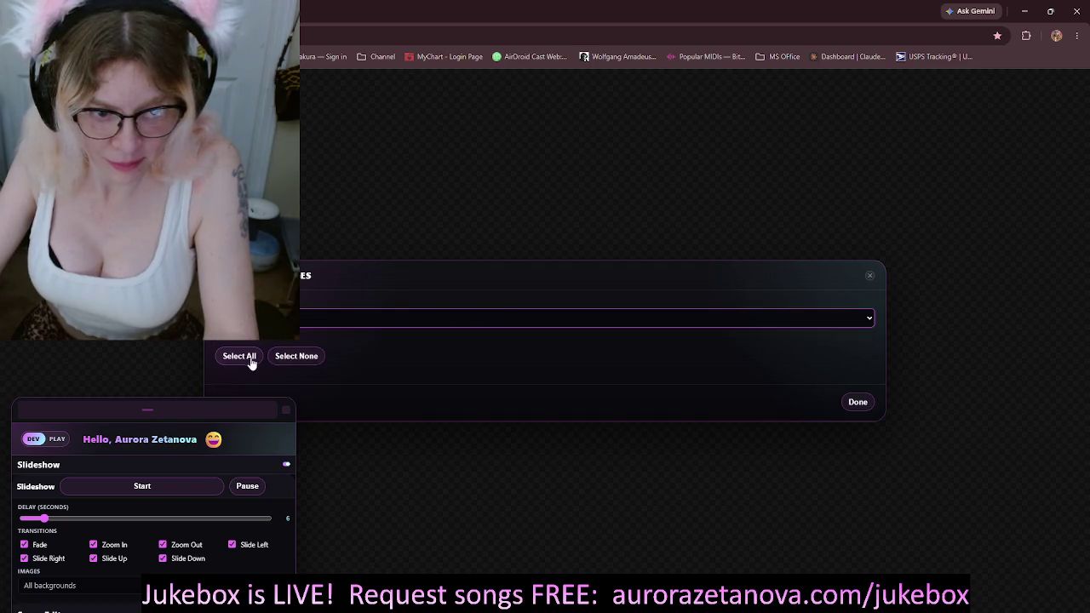
click(266, 319)
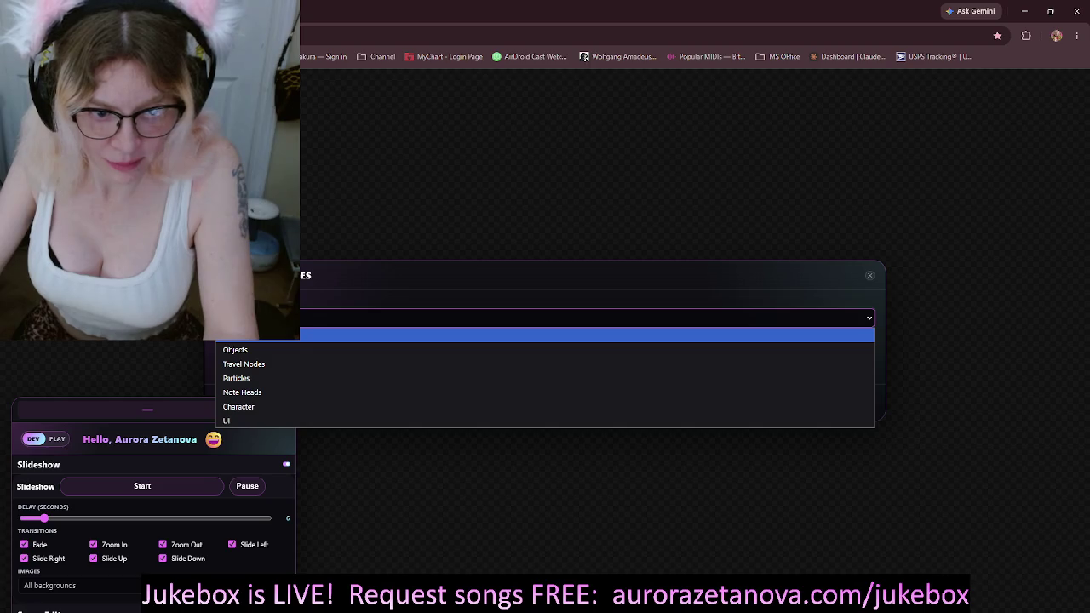
click(273, 335)
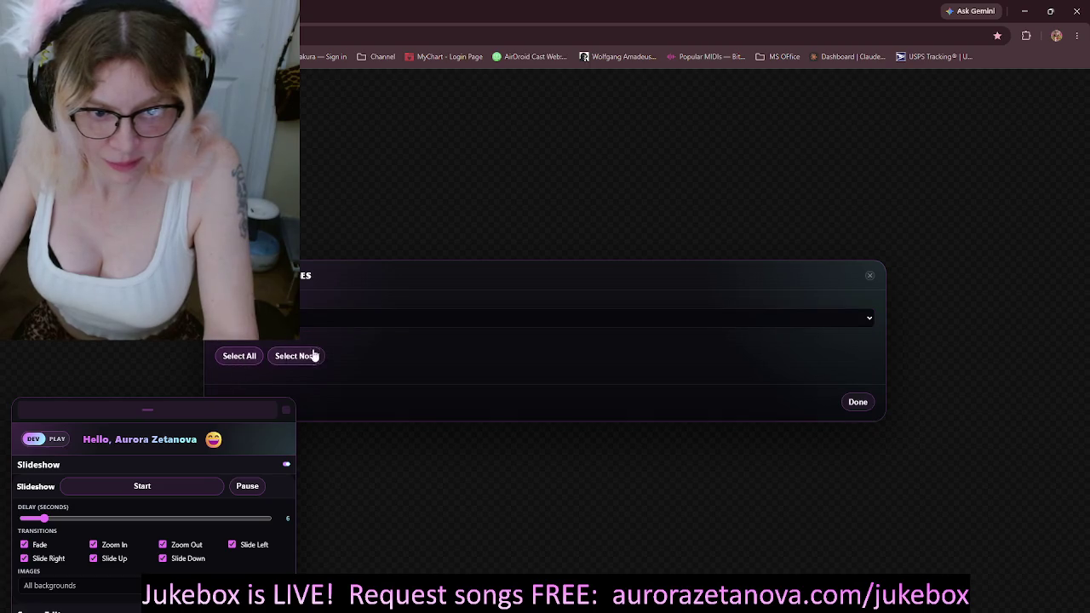
click(477, 322)
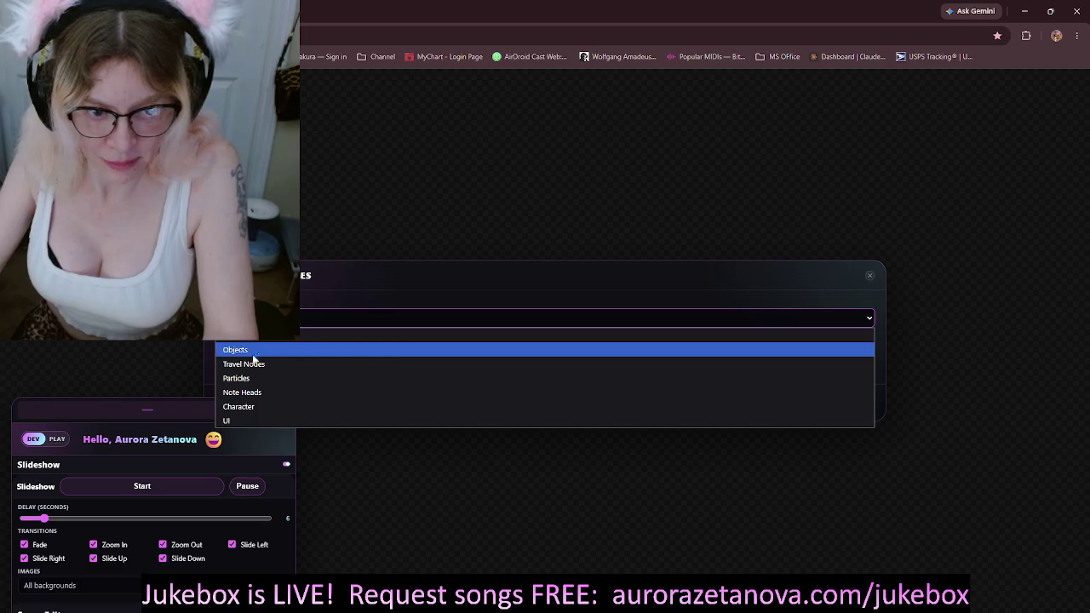
click(271, 408)
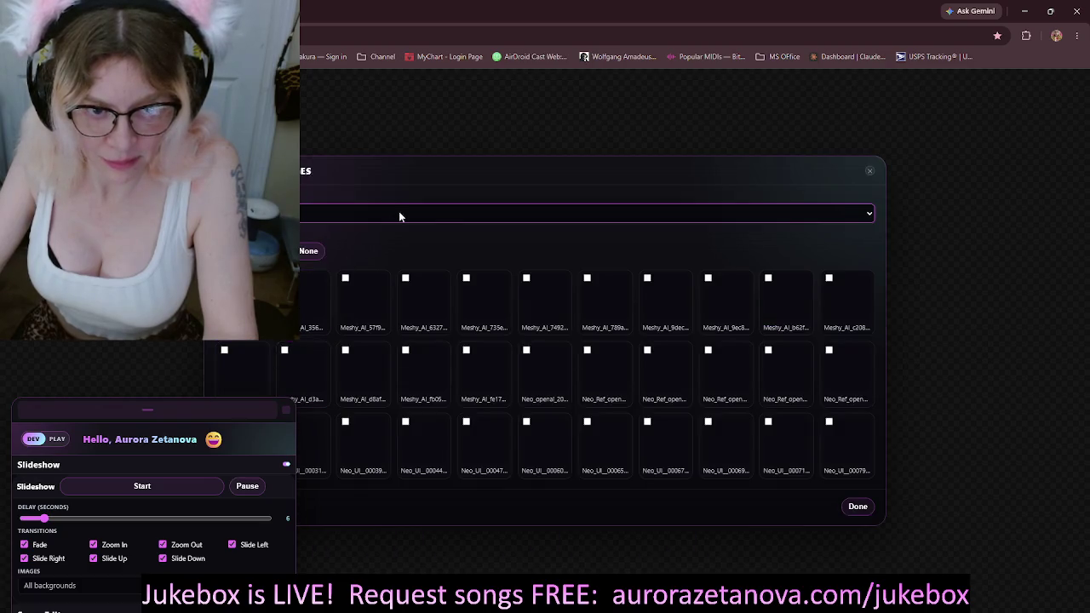
click(277, 250)
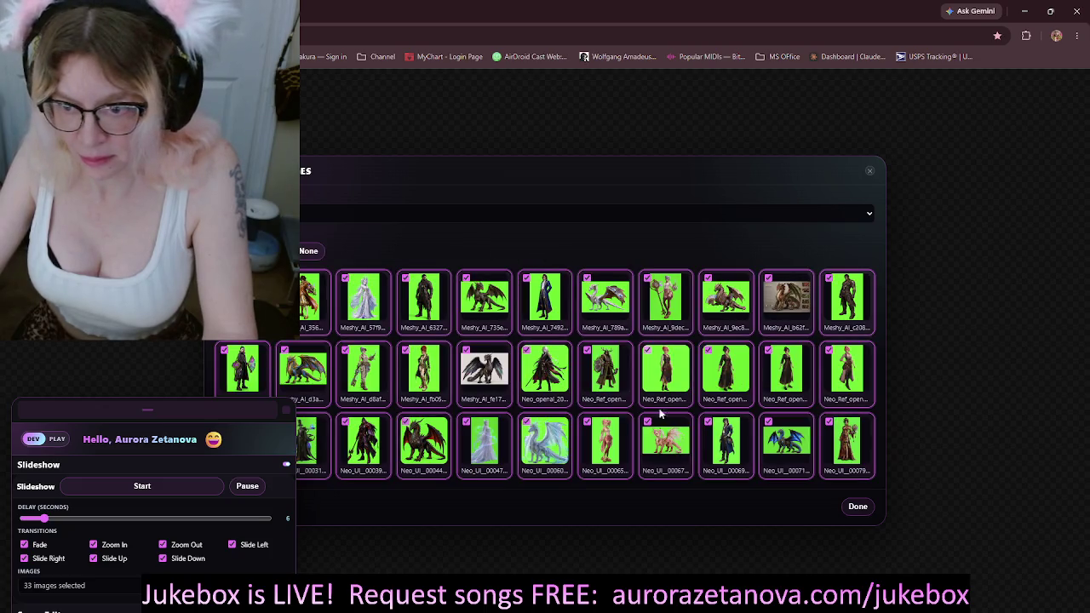
click(856, 507)
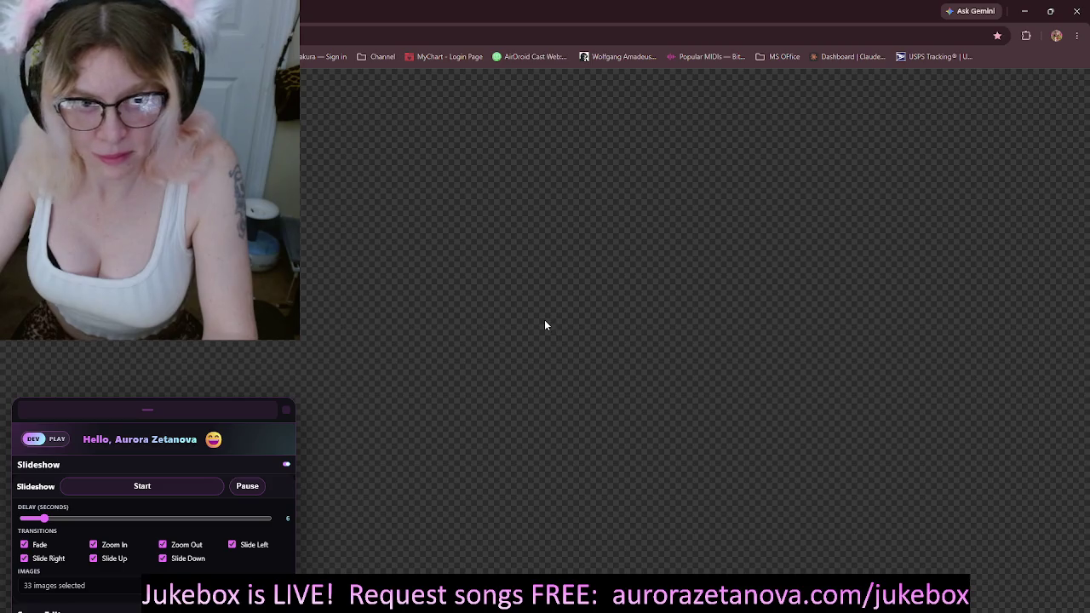
Step: Move the control panel off the canvas and start the slideshow playing
drag(174, 415, 205, 224)
click(173, 294)
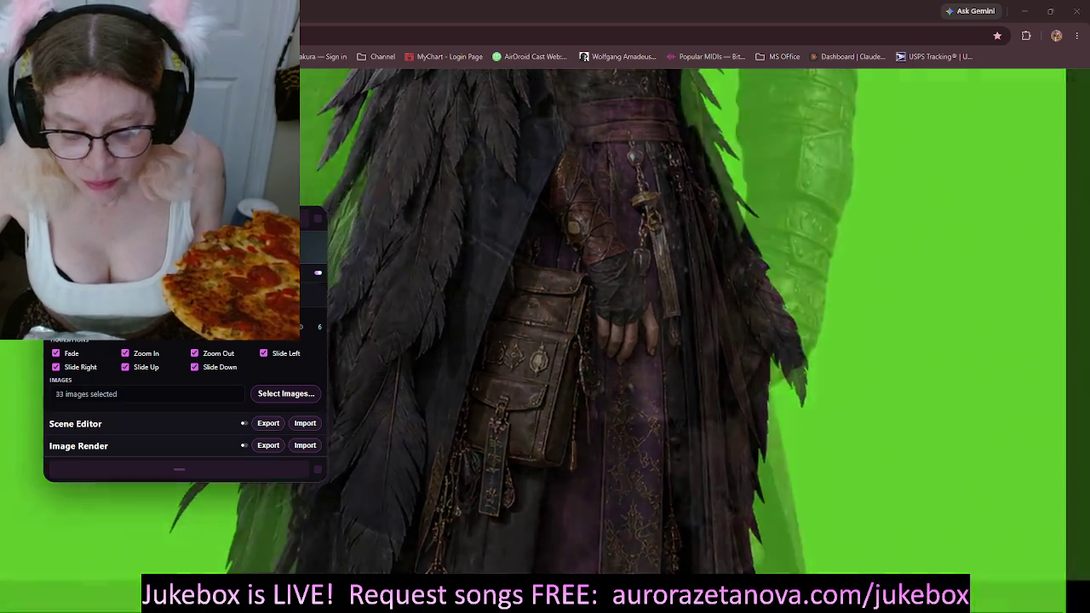
key(alt+Tab)
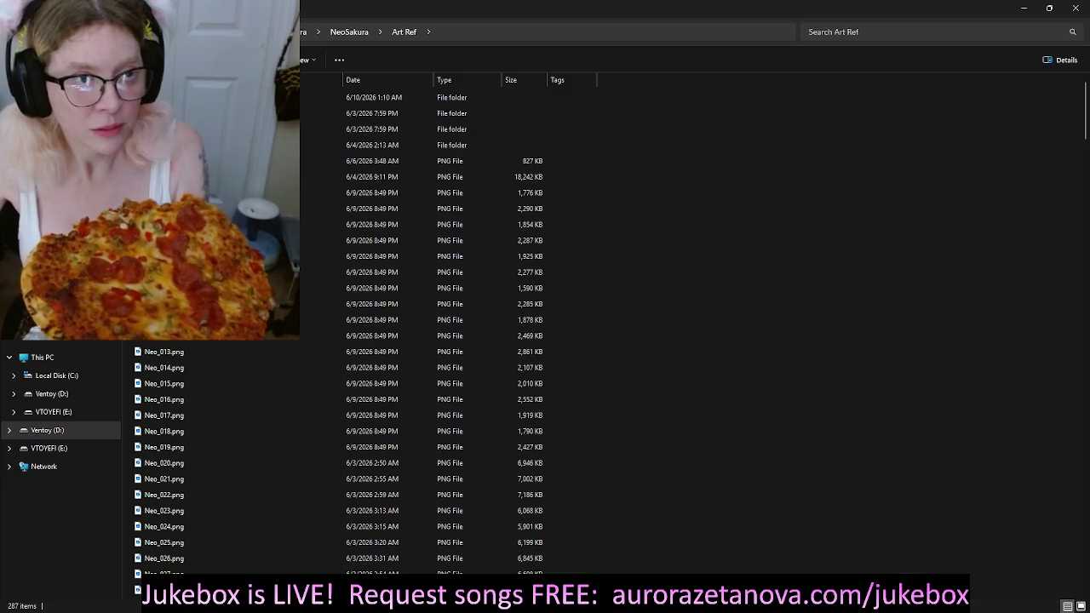
Step: Go up to the NeoSakura folder, dismiss the folder's context menu, and close File Explorer
key(alt+Up)
key(shift+F10)
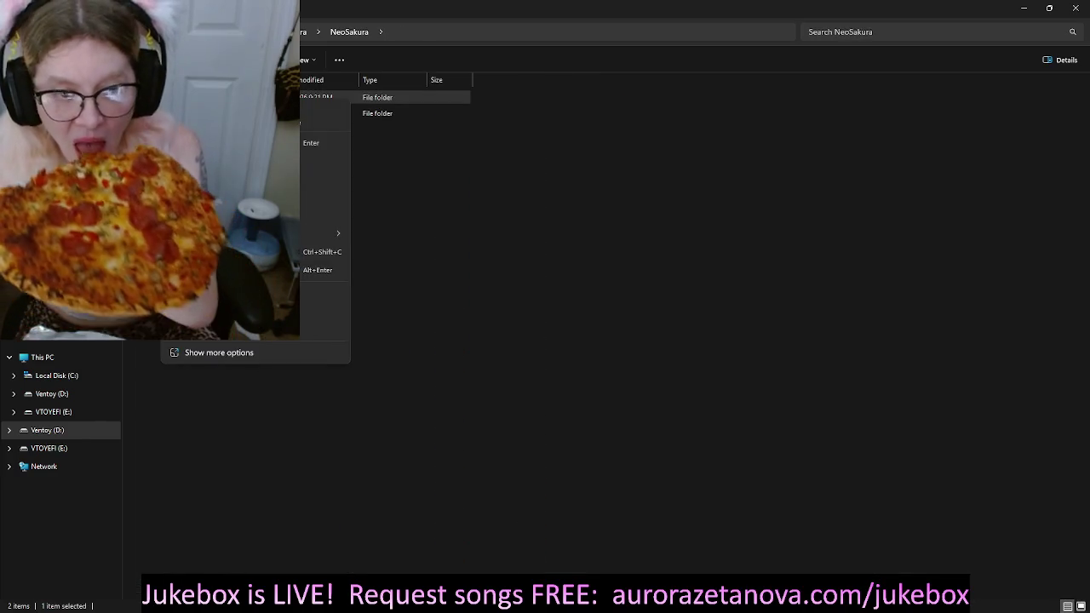
key(Down)
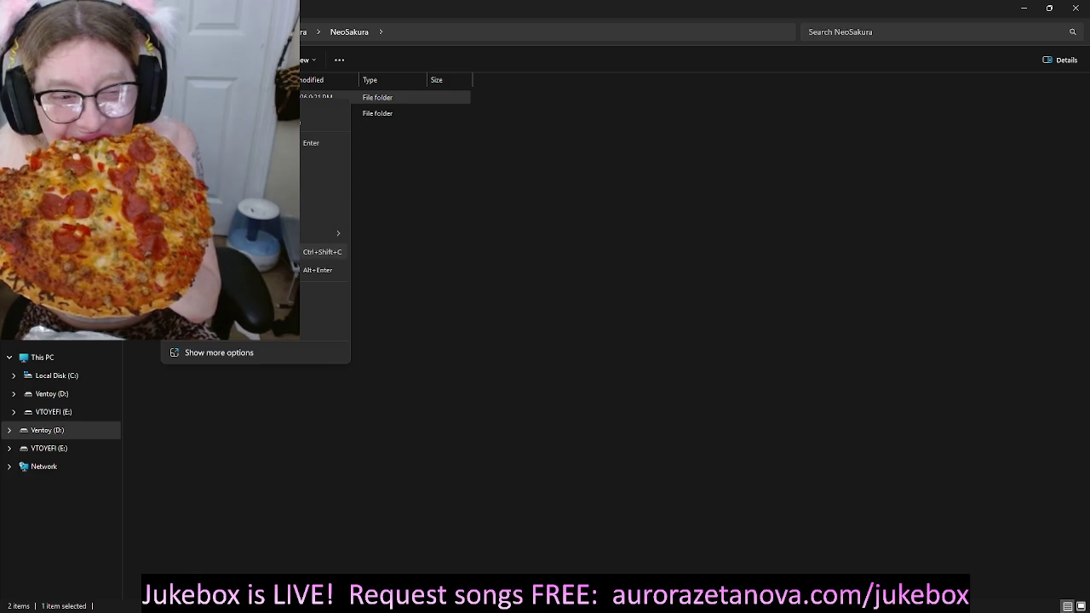
key(Escape)
click(1074, 8)
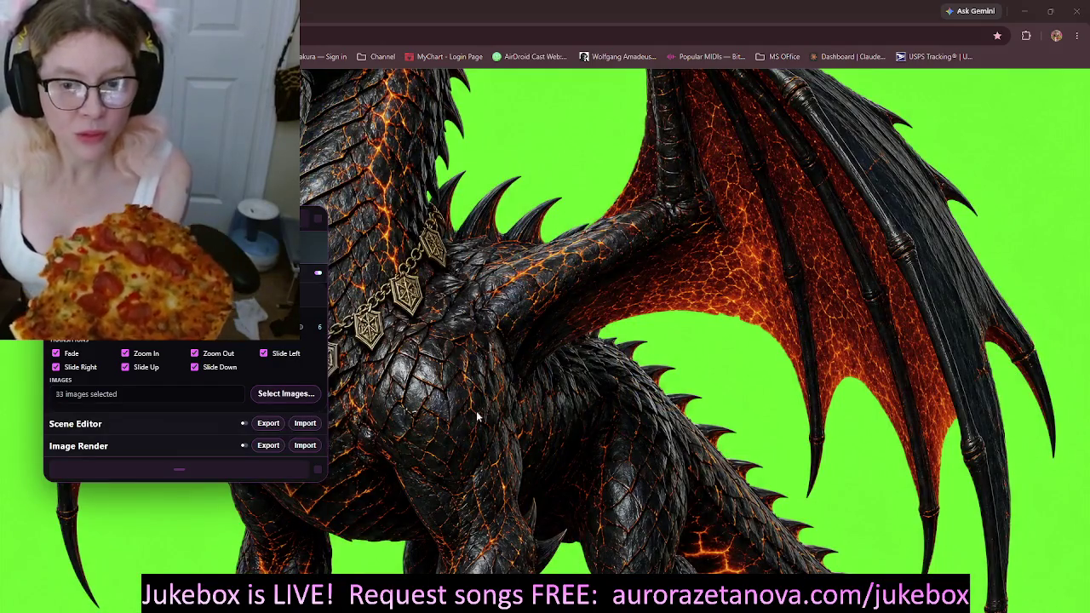
Step: Focus the Chrome slideshow window and drag the NeoSakura terminal away from it
click(610, 21)
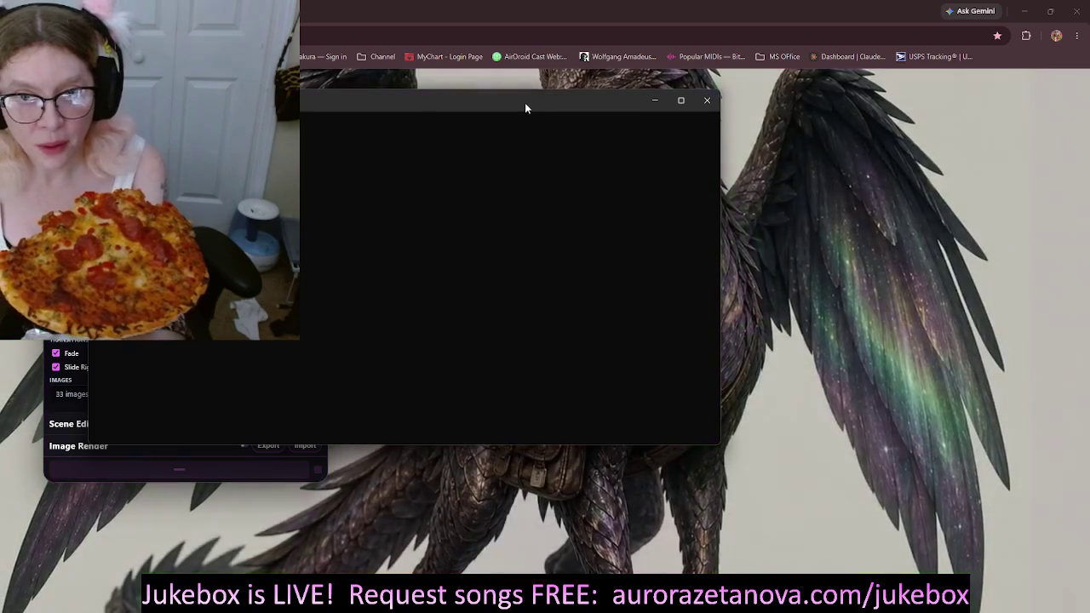
drag(525, 102, 623, 474)
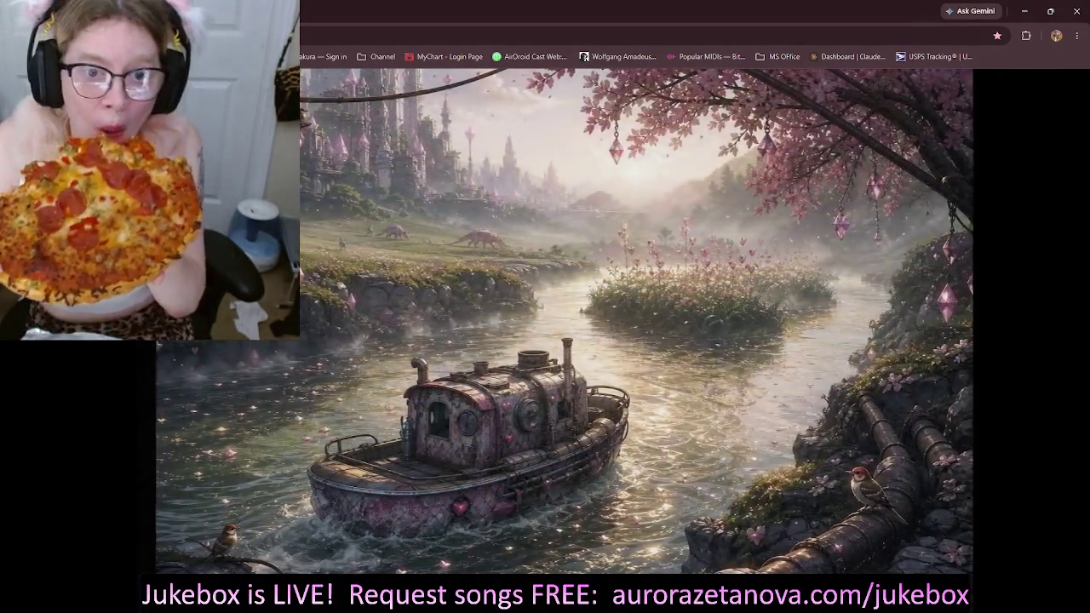
Step: Toggle the slideshow's full-screen view with the F key
key(f)
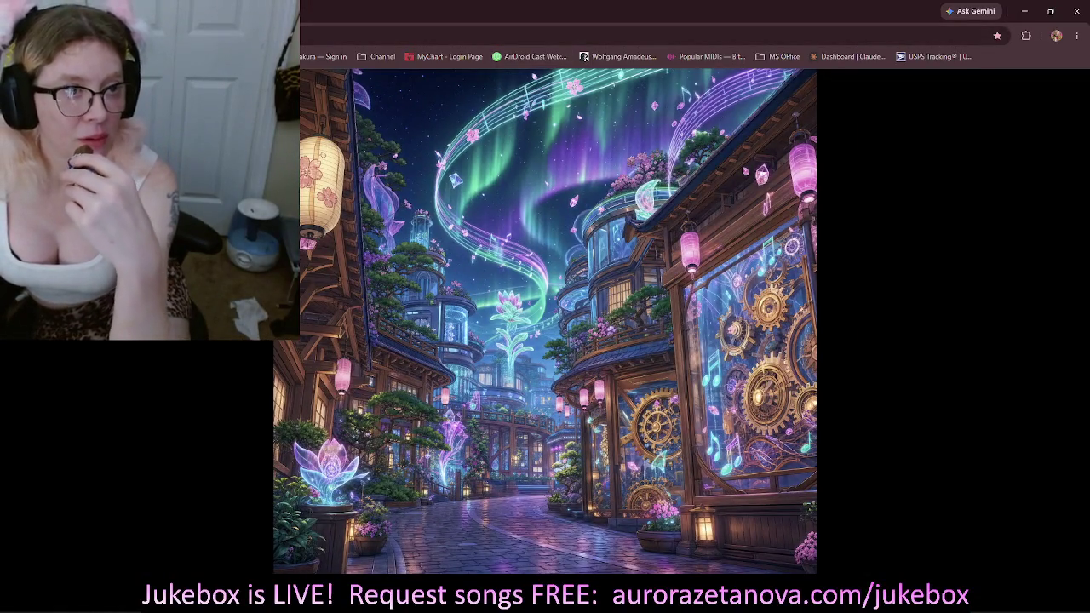
Step: Drag out the hidden settings panel so its Export and Import rows show over the slideshow
drag(278, 337, 598, 468)
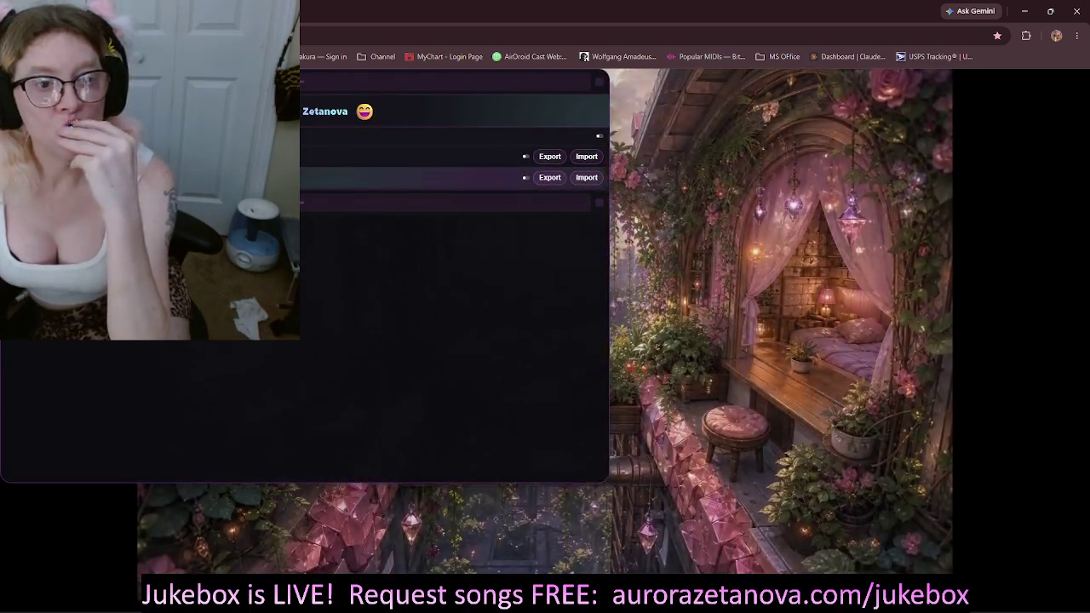
Step: Expand the second section, start a JSON import into it, and open a new File Explorer window
click(318, 178)
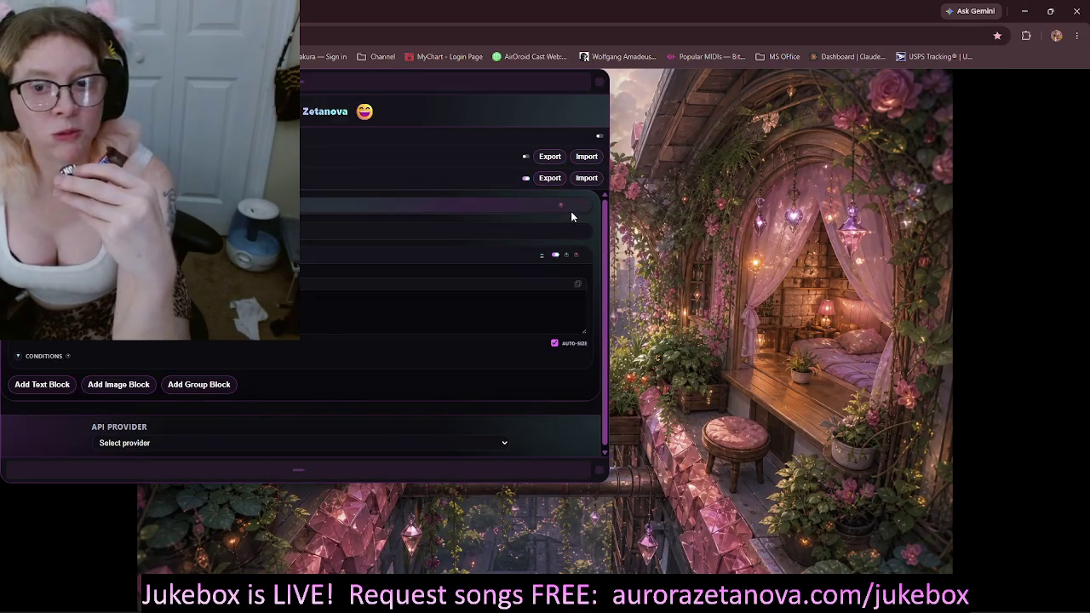
click(589, 178)
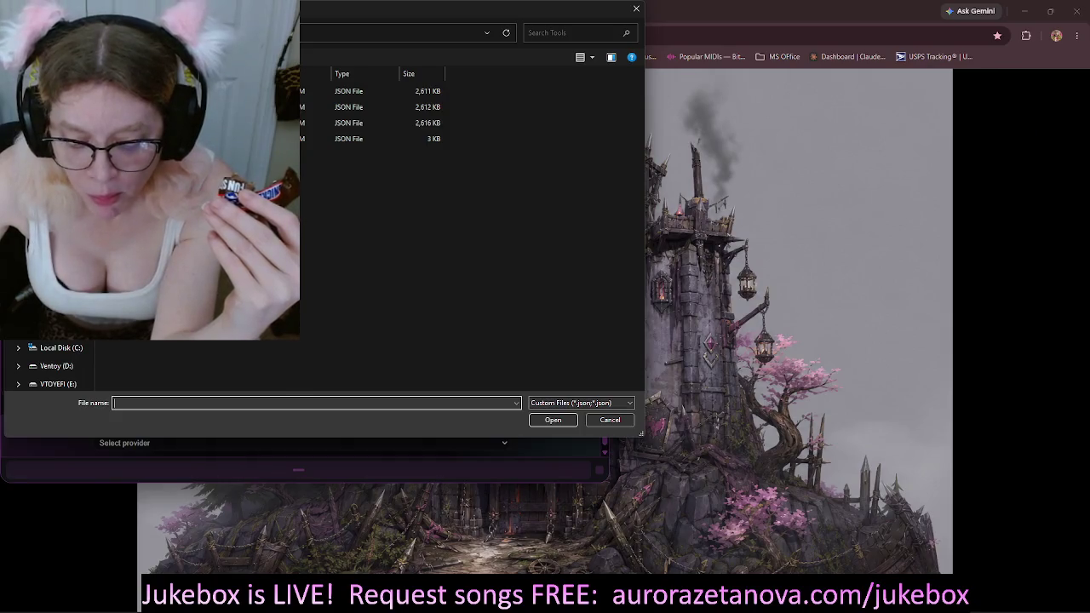
key(super+e)
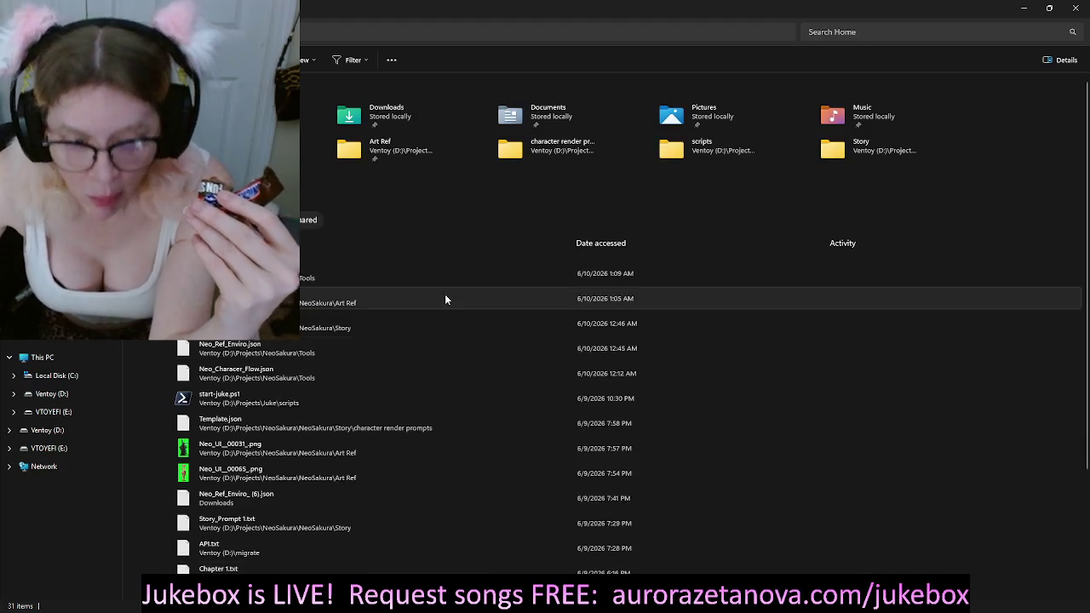
Step: Browse Ventoy (D:) > NeoSakura > Story, select the 77 KB text file, then close Explorer
click(55, 430)
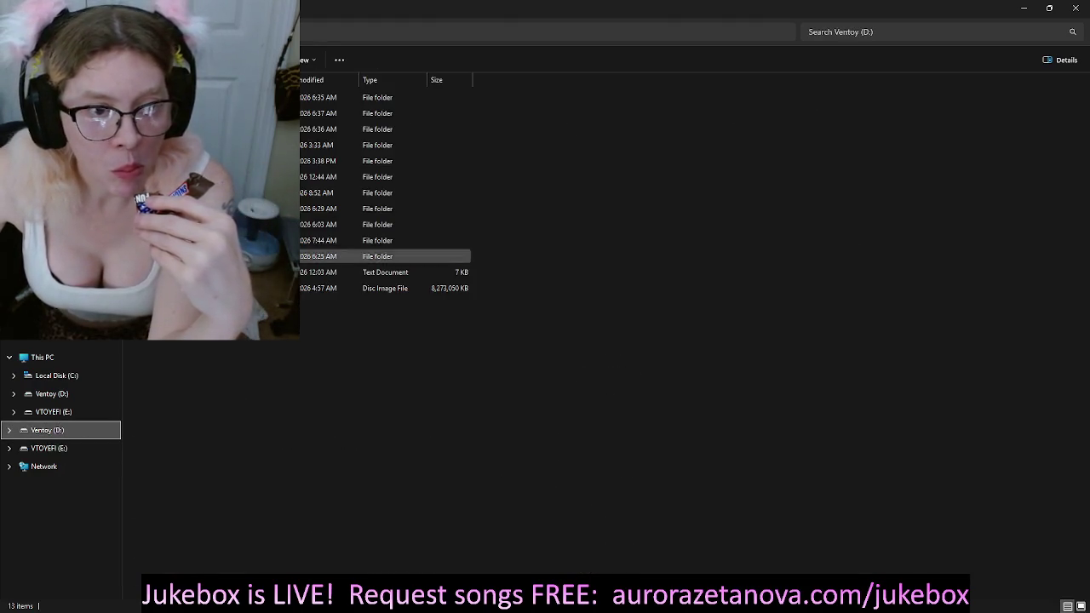
double_click(383, 256)
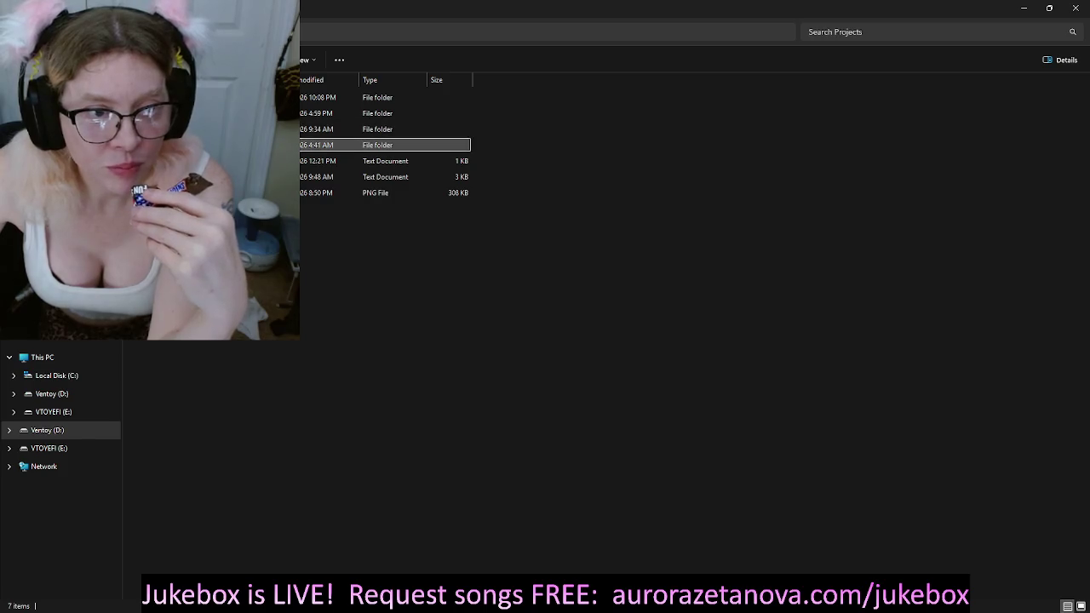
double_click(383, 129)
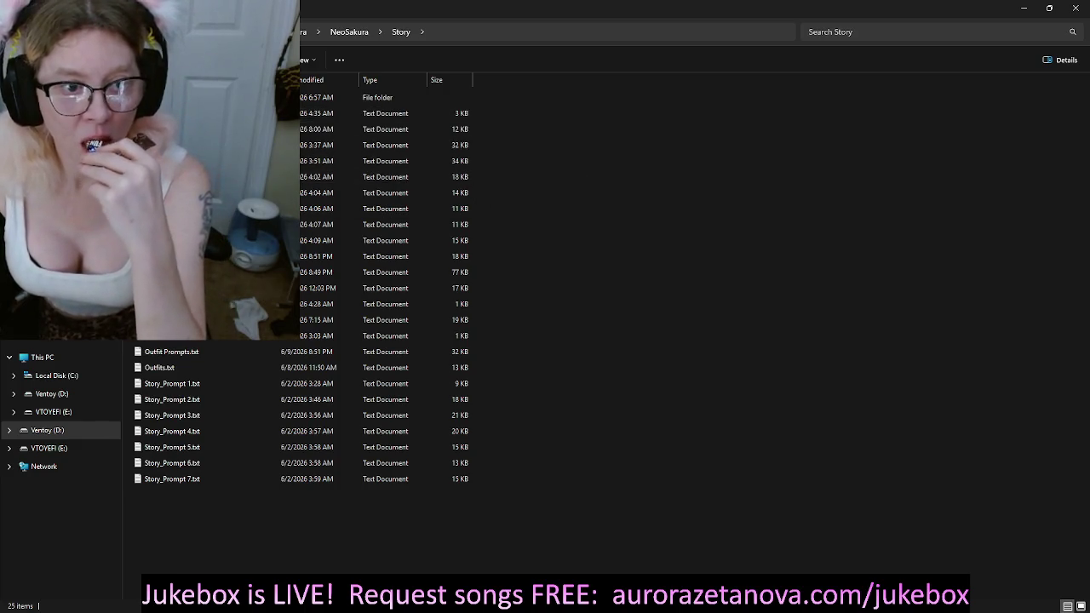
click(238, 271)
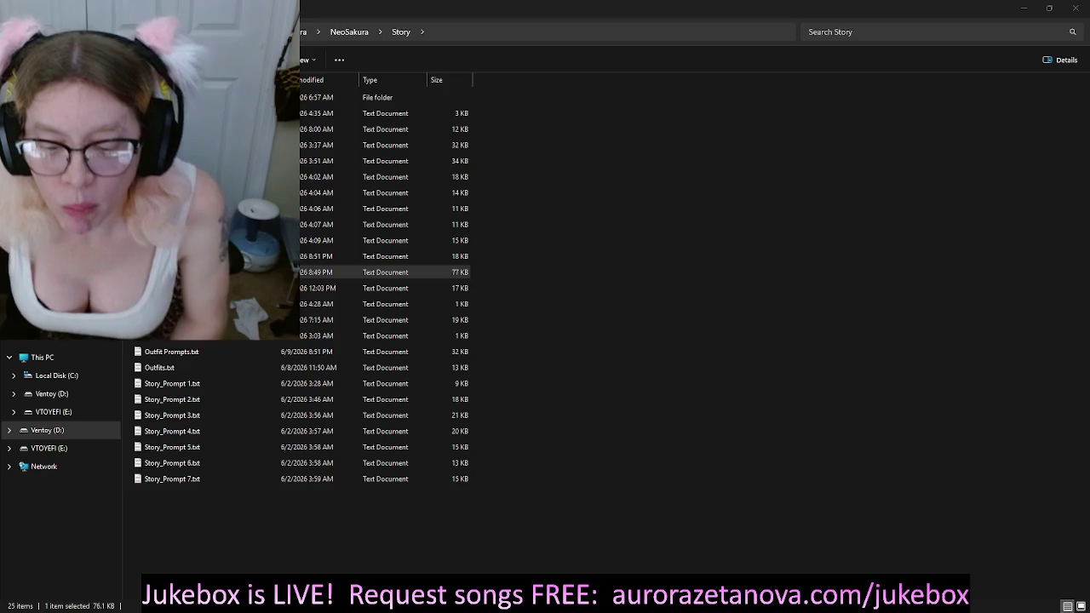
click(1076, 8)
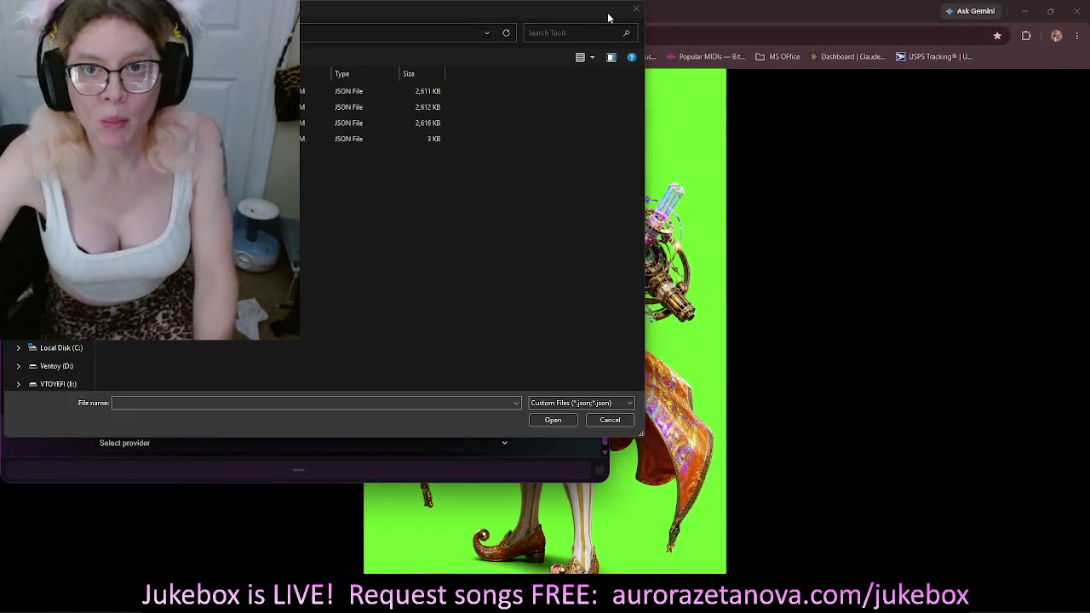
Step: Dismiss the file-open dialog, bring up Frame Prompts.txt, and resize the app panel to reveal the artwork
click(635, 9)
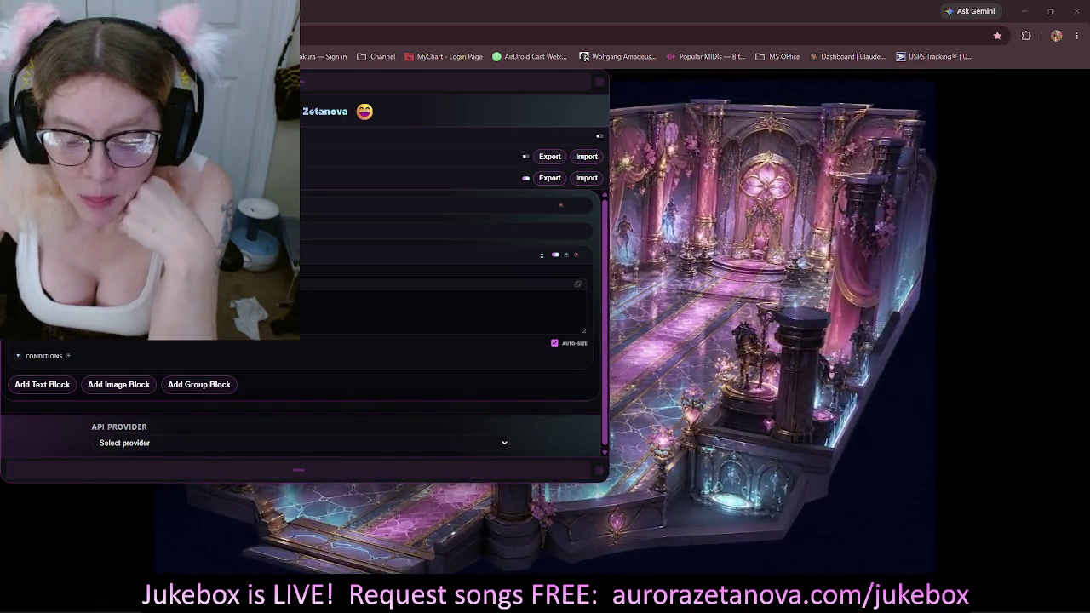
key(alt+Tab)
drag(747, 130, 784, 126)
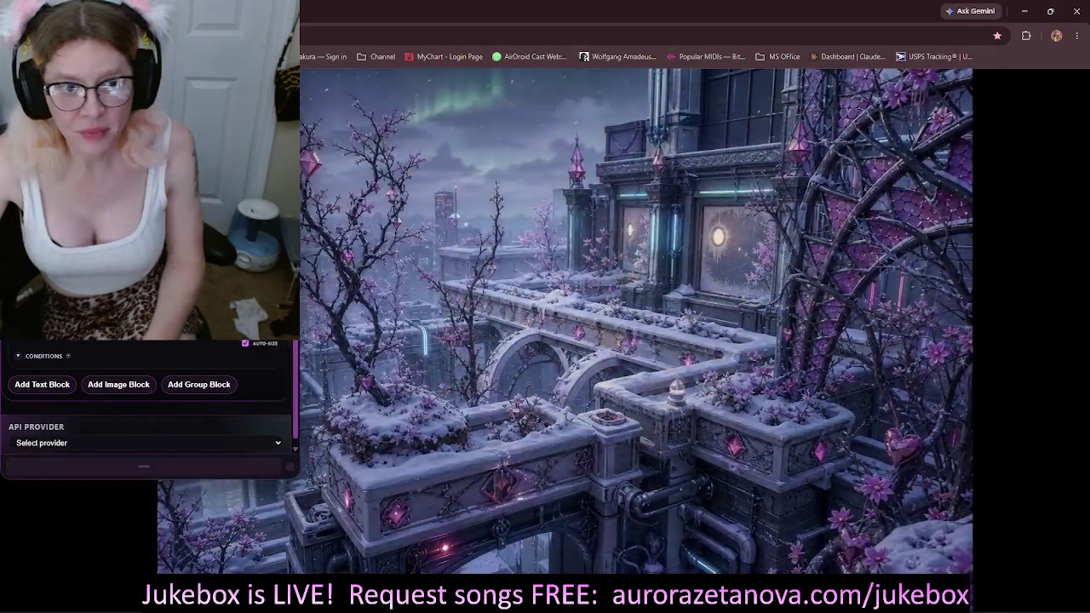
drag(598, 82, 239, 81)
mouse_move(245, 154)
mouse_down()
mouse_move(442, 169)
mouse_move(428, 198)
mouse_up()
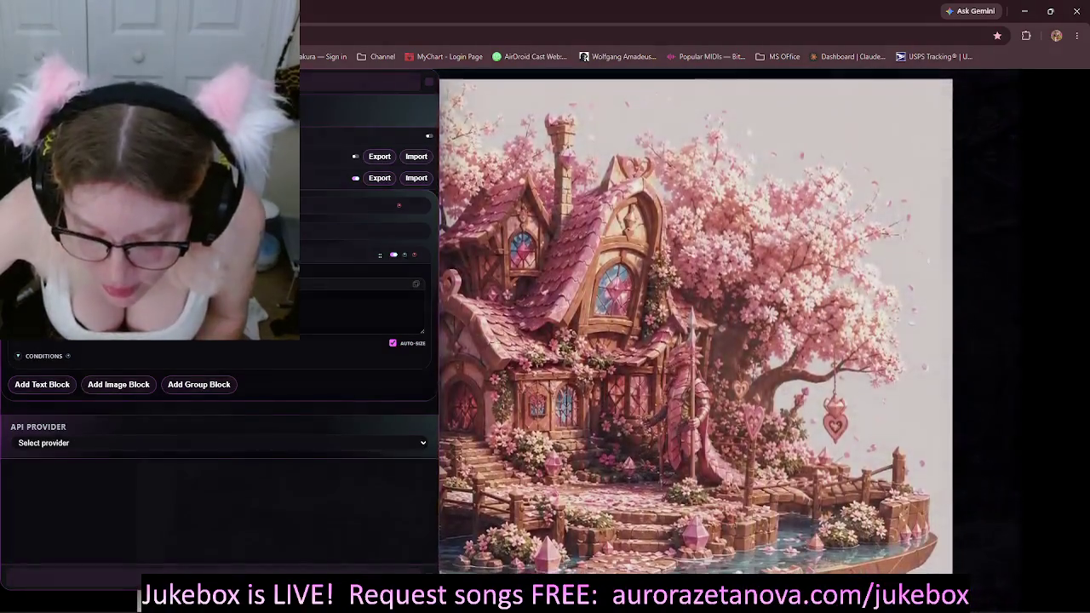
Step: Narrow the Frame Prompts.txt window, park it at the bottom-left, and refocus the slideshow tool
key(alt+Tab)
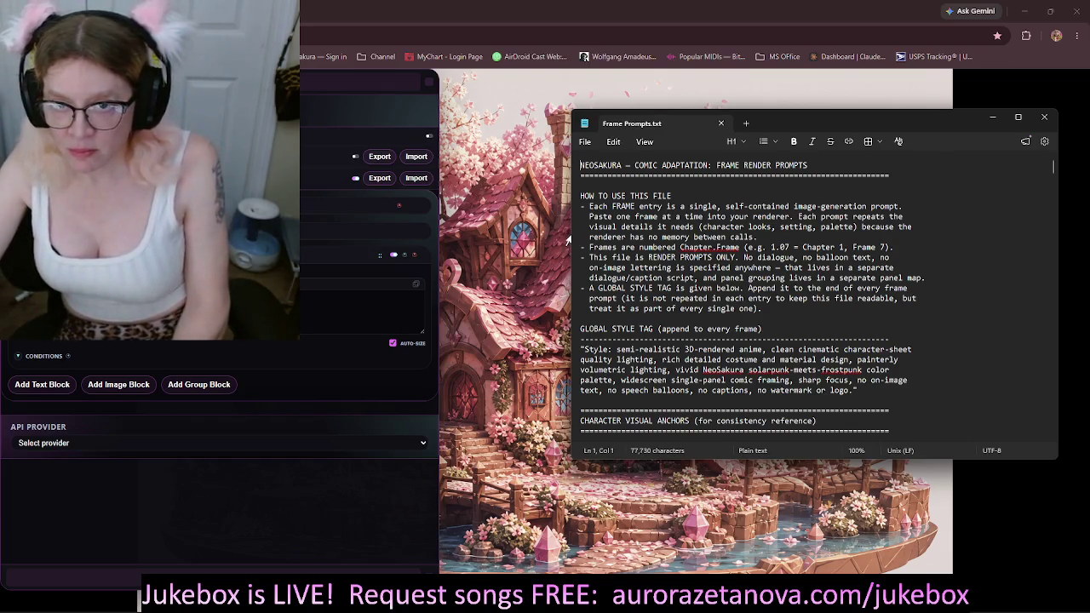
mouse_move(573, 316)
mouse_down()
mouse_move(706, 313)
mouse_move(796, 329)
mouse_up()
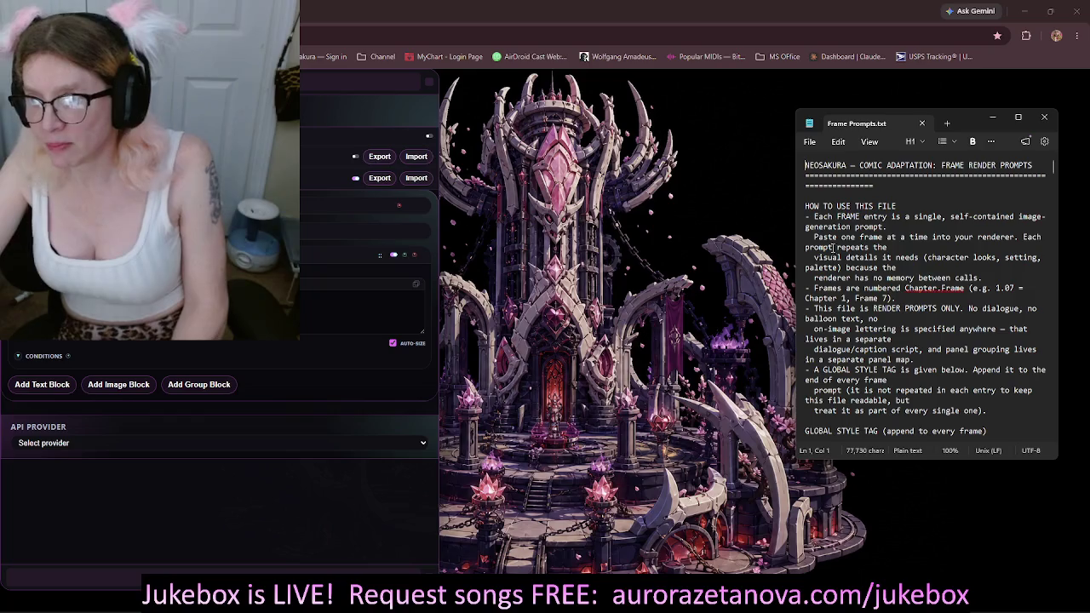
drag(958, 116, 177, 263)
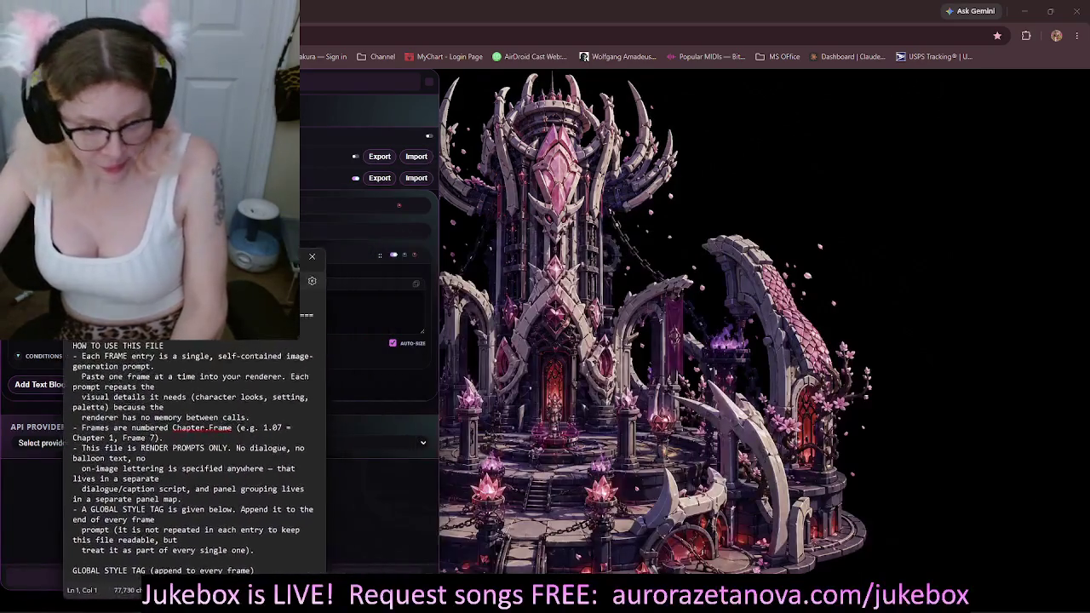
click(330, 83)
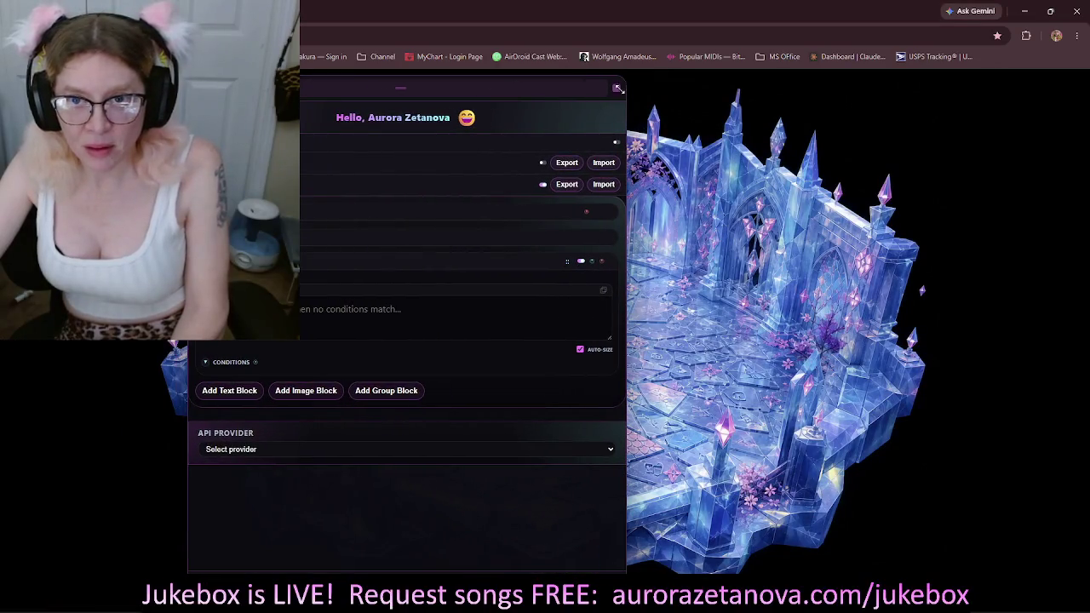
Step: Dock the narrowed app panel at the page's far right and bring Frame Prompts.txt forward
drag(258, 88, 720, 85)
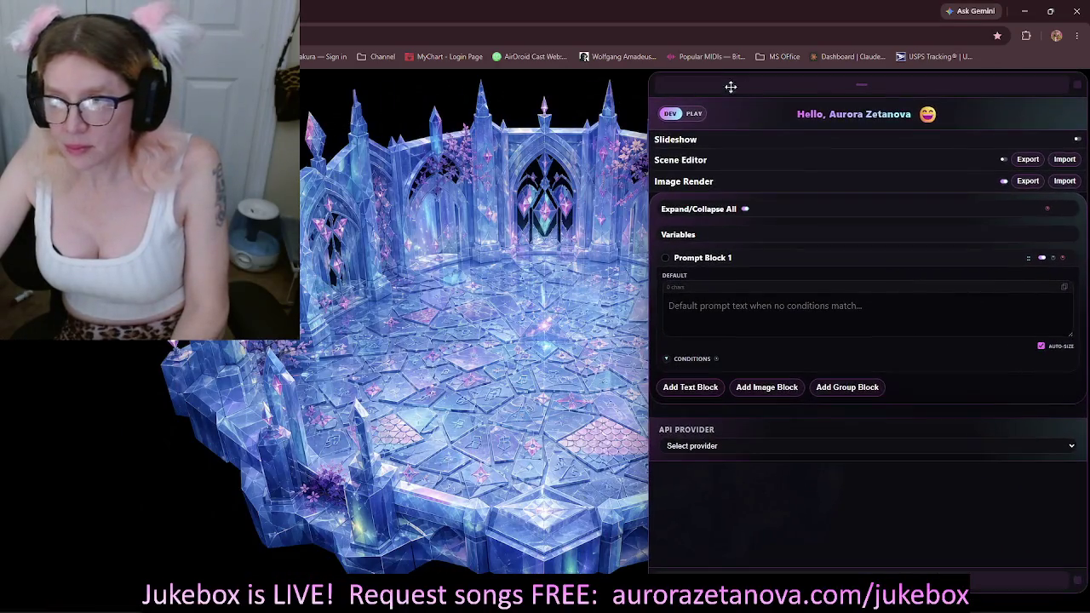
drag(1051, 89, 902, 150)
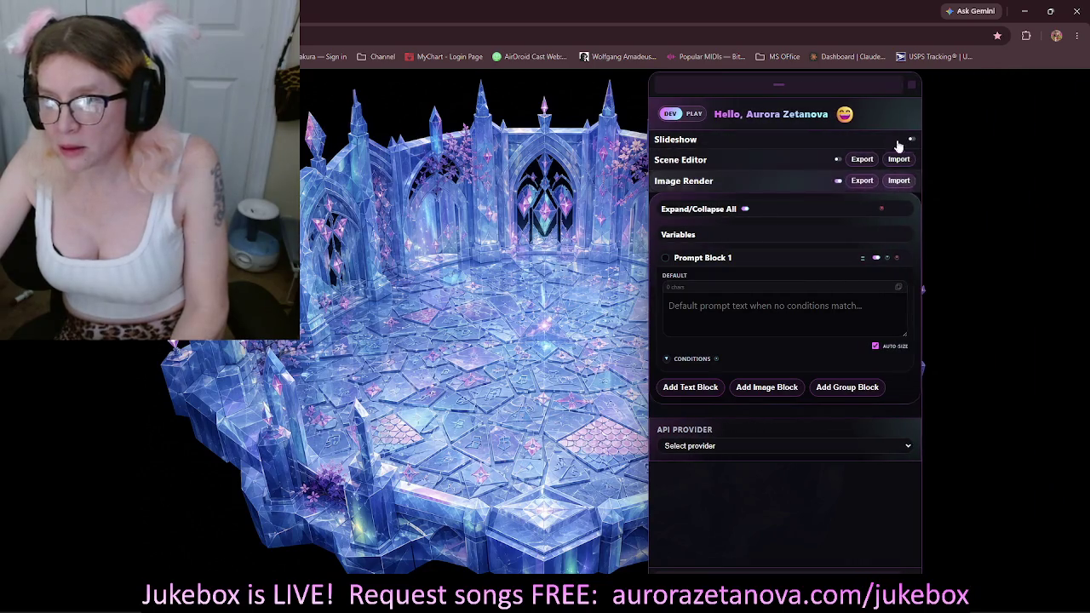
drag(839, 83, 1019, 88)
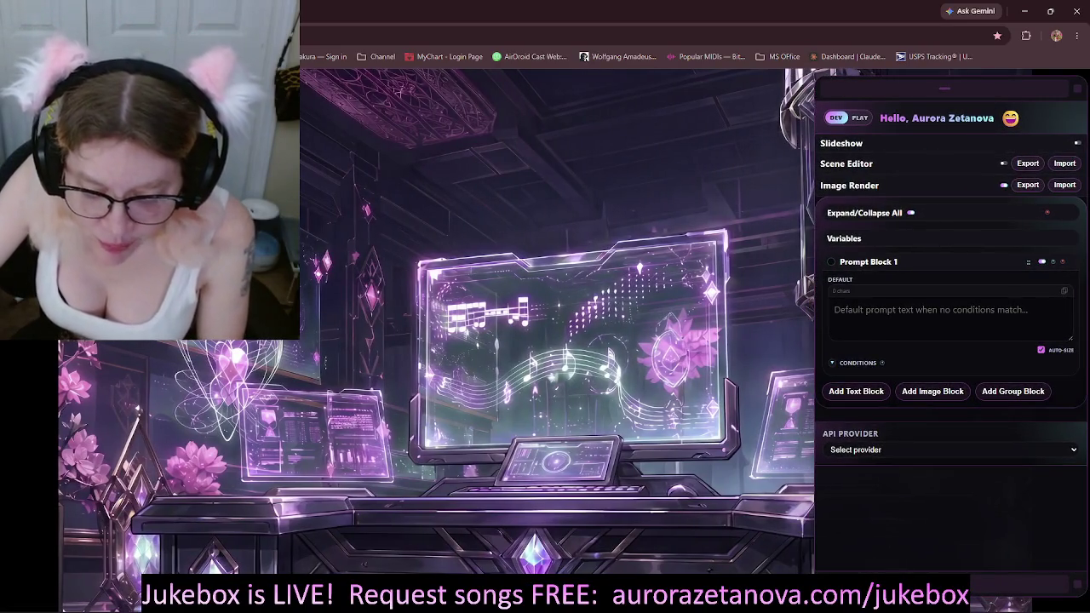
key(alt+Tab)
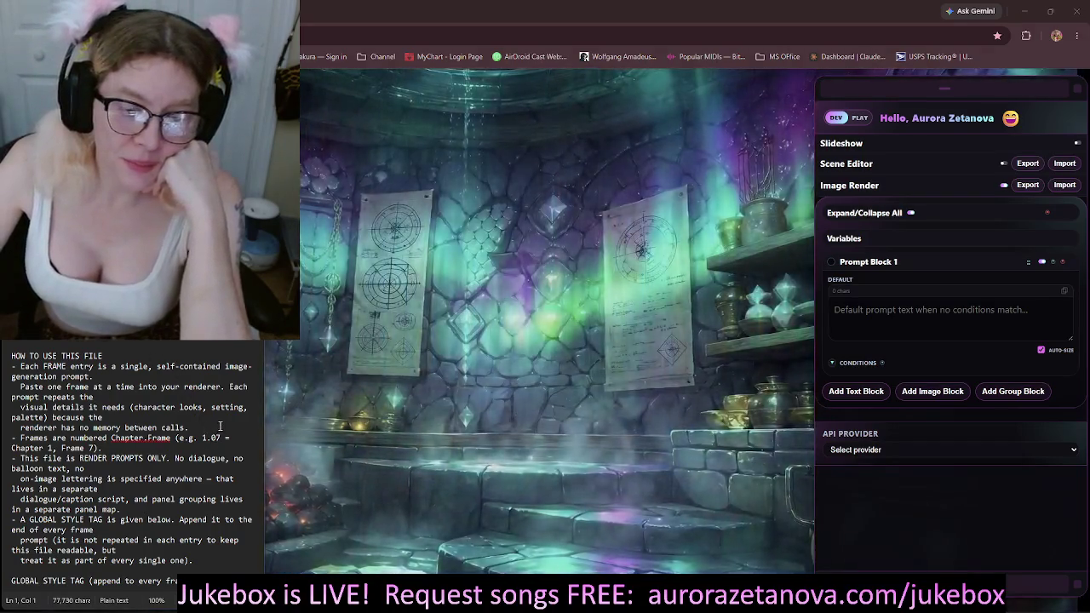
Step: Scroll through Frame Prompts.txt down to the LOCATION / MOTIF VISUAL ANCHORS section
click(186, 439)
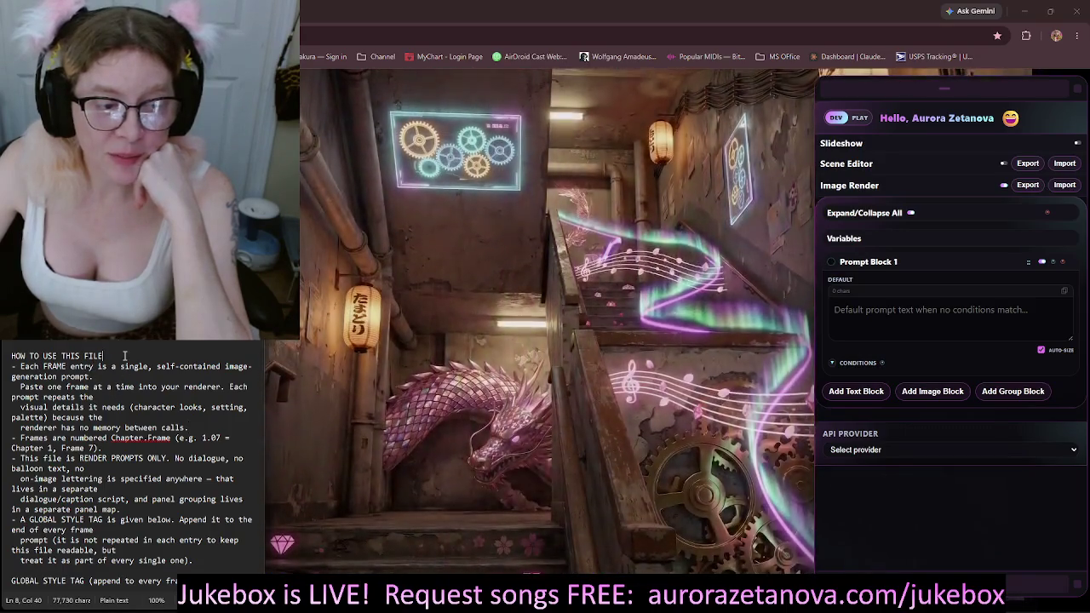
click(143, 382)
scroll(143, 382, down, 2)
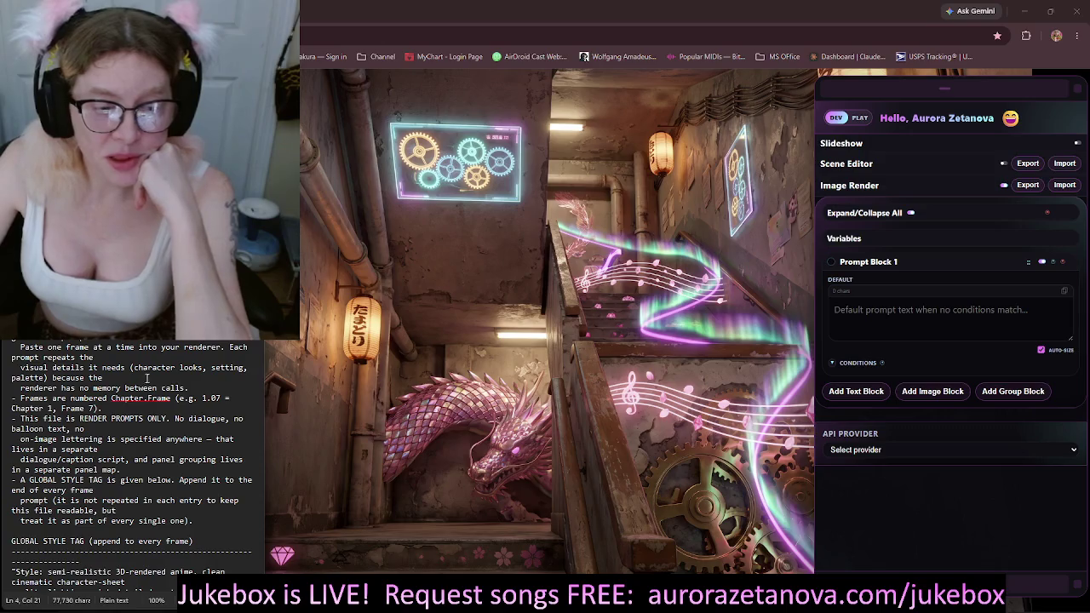
scroll(187, 400, down, 3)
scroll(191, 403, down, 1)
scroll(196, 405, down, 2)
scroll(200, 407, down, 1)
scroll(201, 409, down, 3)
scroll(202, 412, down, 3)
scroll(203, 414, down, 2)
scroll(204, 416, down, 3)
scroll(204, 417, down, 2)
scroll(205, 417, down, 3)
scroll(203, 418, down, 3)
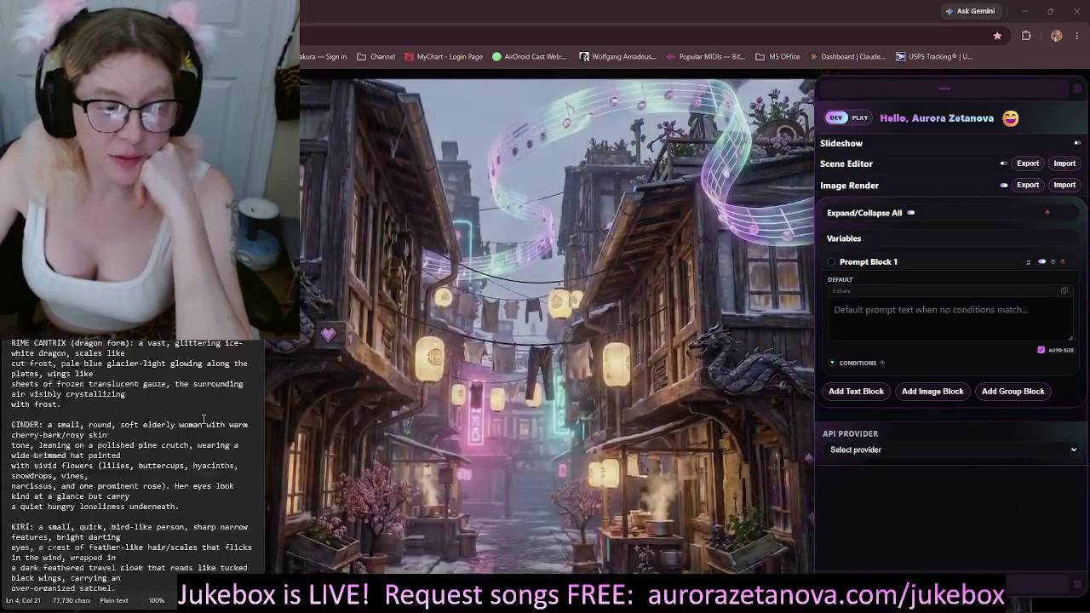
scroll(204, 419, down, 3)
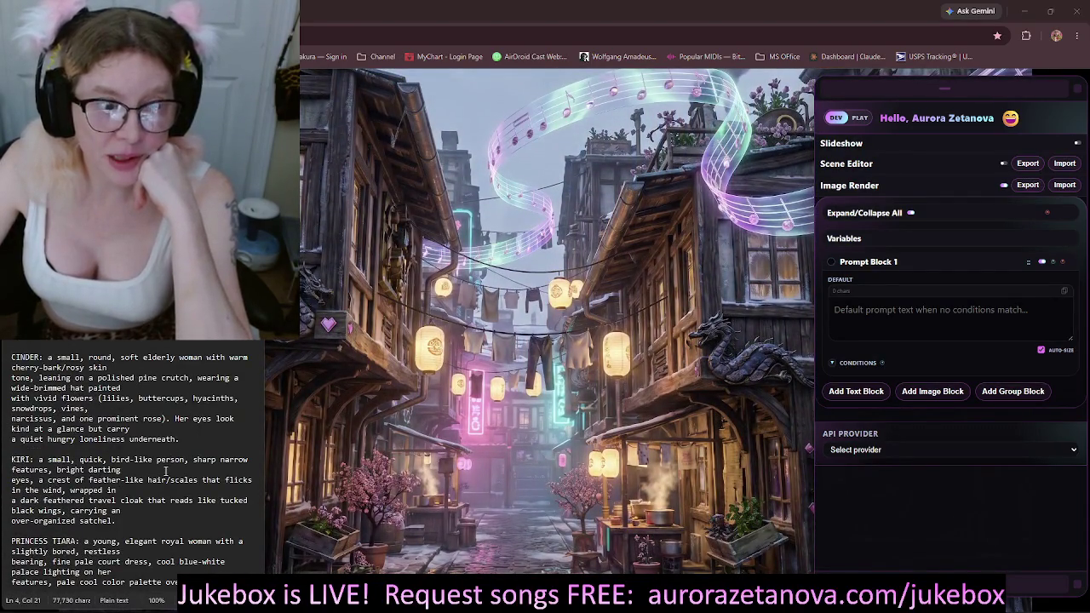
scroll(165, 470, down, 3)
scroll(165, 469, down, 3)
scroll(165, 470, down, 3)
scroll(165, 470, down, 3)
scroll(165, 470, down, 3)
scroll(166, 470, down, 3)
scroll(167, 470, down, 3)
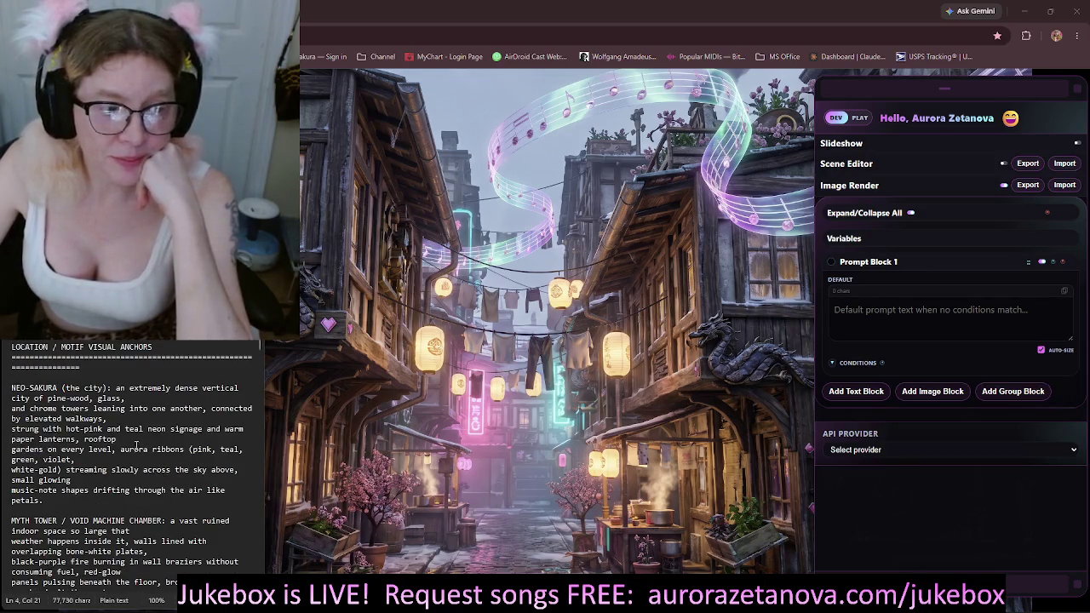
scroll(115, 419, down, 2)
scroll(121, 419, down, 3)
scroll(123, 419, down, 3)
scroll(123, 419, up, 3)
scroll(123, 419, up, 3)
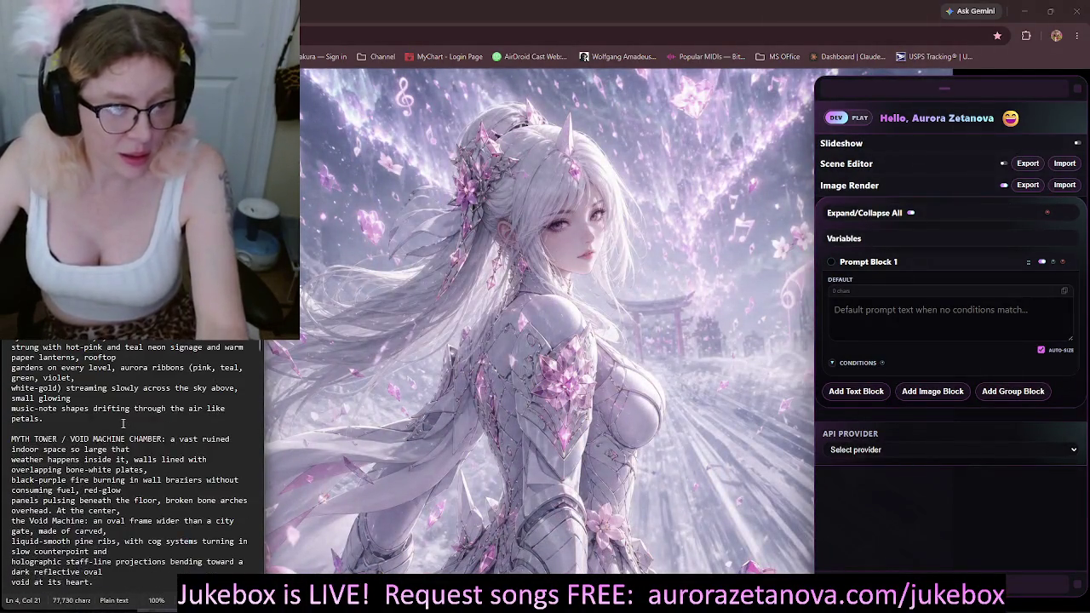
scroll(125, 419, up, 2)
scroll(124, 419, up, 1)
scroll(130, 404, down, 1)
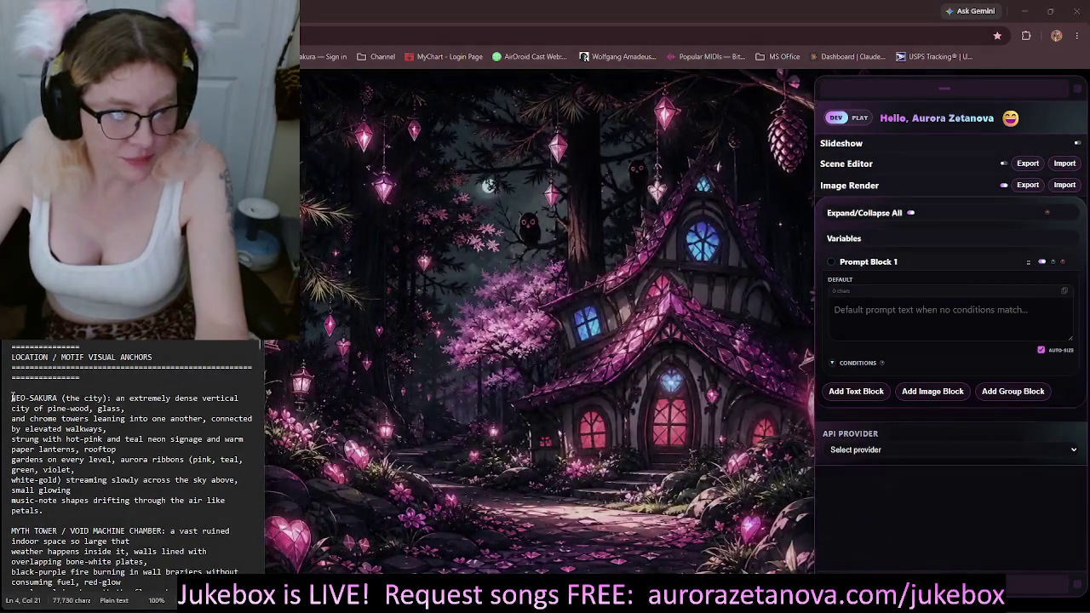
Step: Copy the NEO-SAKURA city description from the notes into Prompt Block 1's prompt text
drag(12, 398, 57, 480)
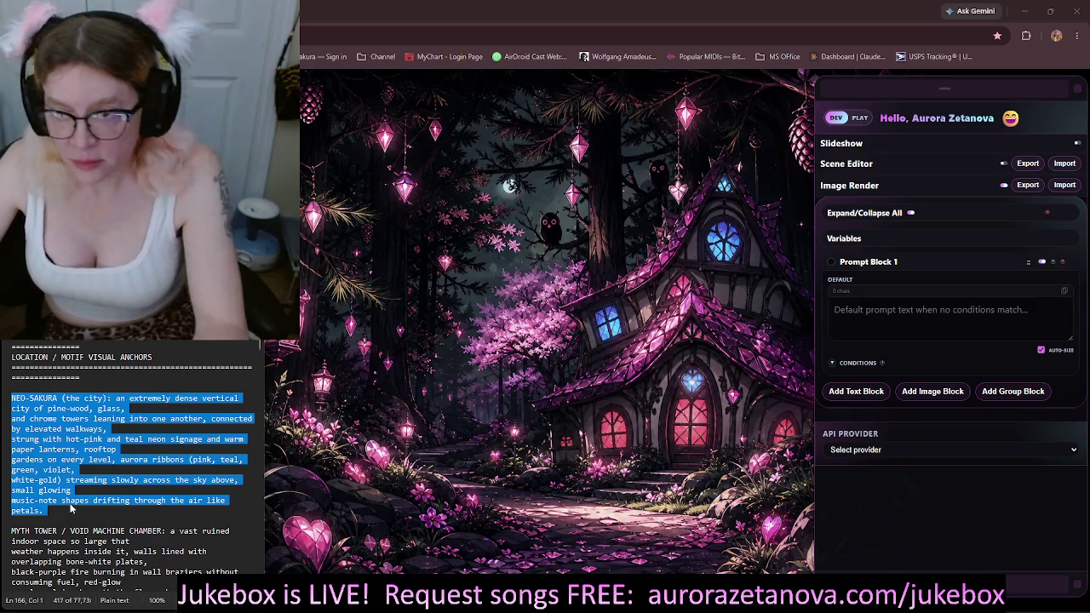
click(888, 309)
key(ctrl+v)
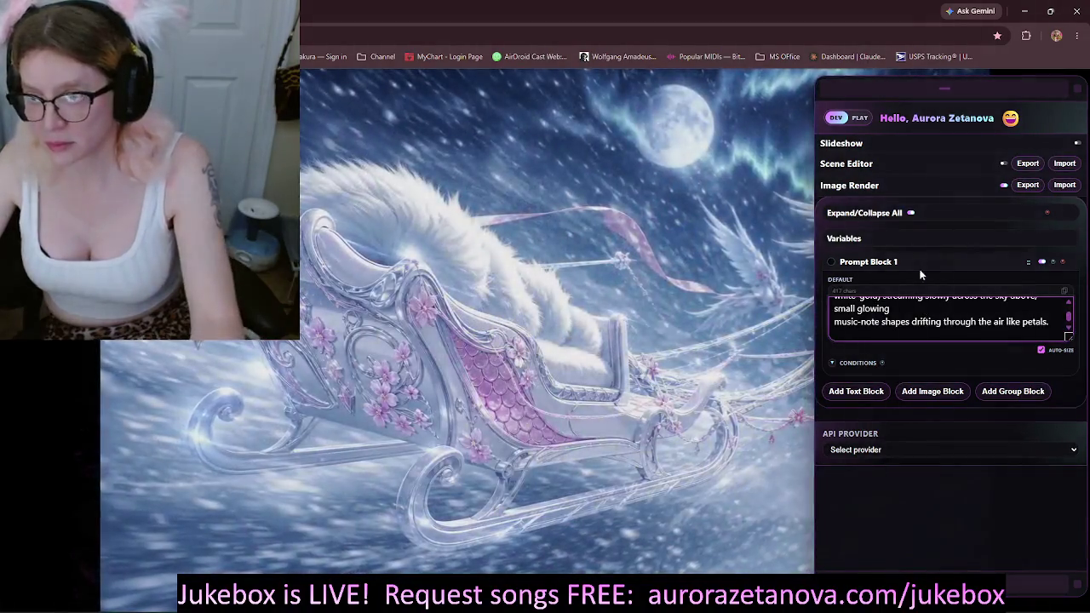
Step: Rename Prompt Block 1 to 'NeoSakura' and collapse it
double_click(883, 263)
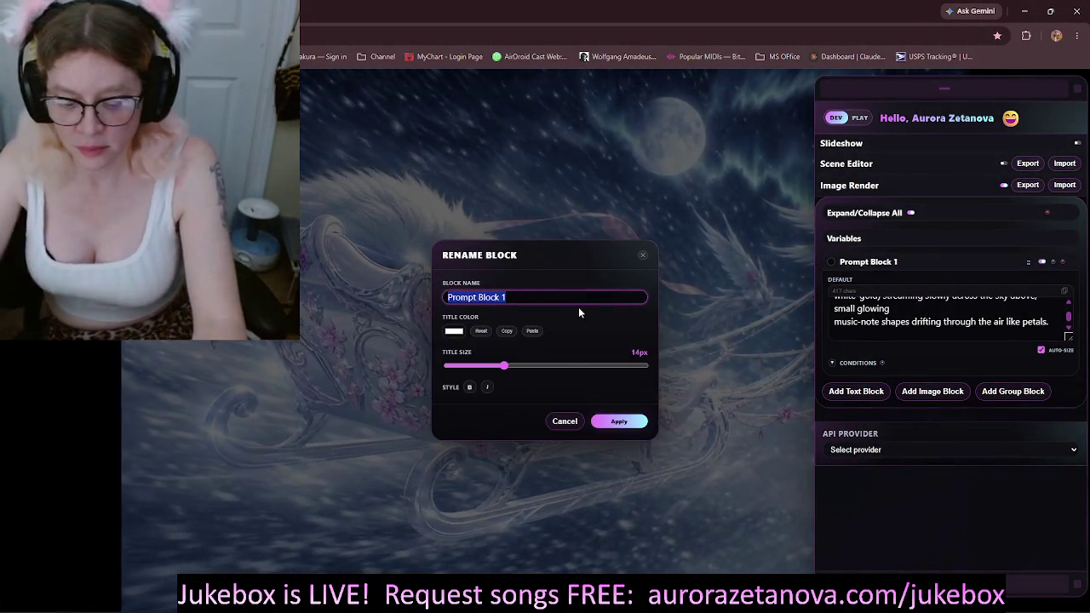
text(NeoSaku)
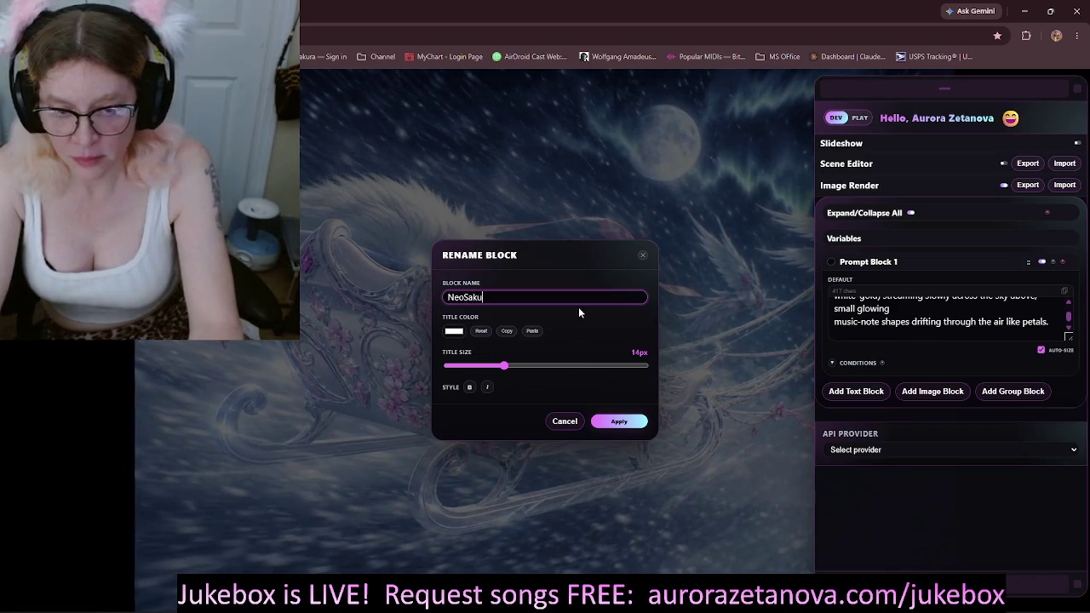
text(ra)
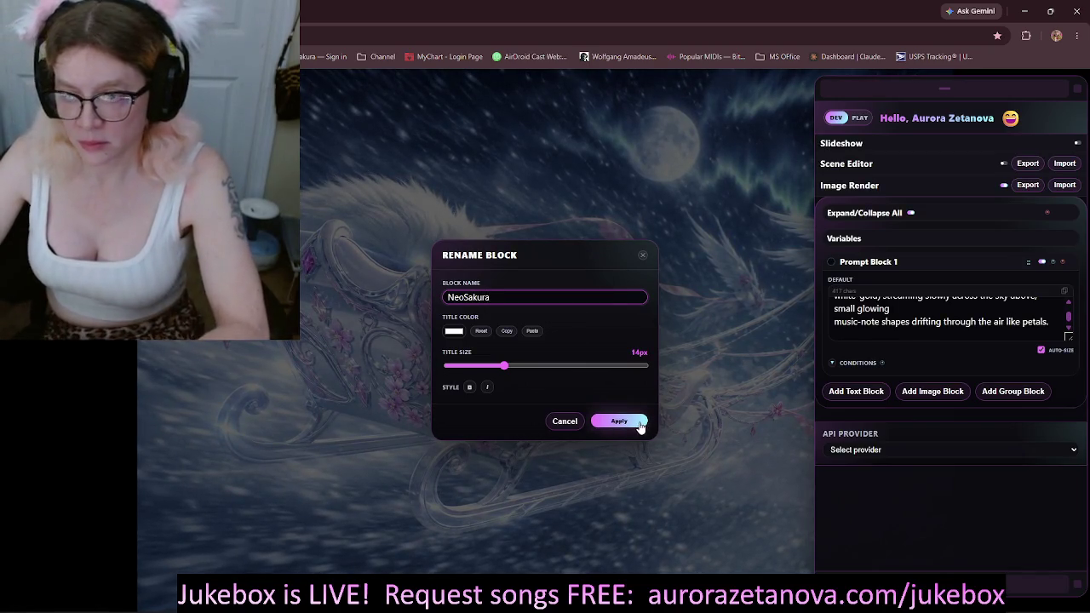
click(619, 421)
click(974, 259)
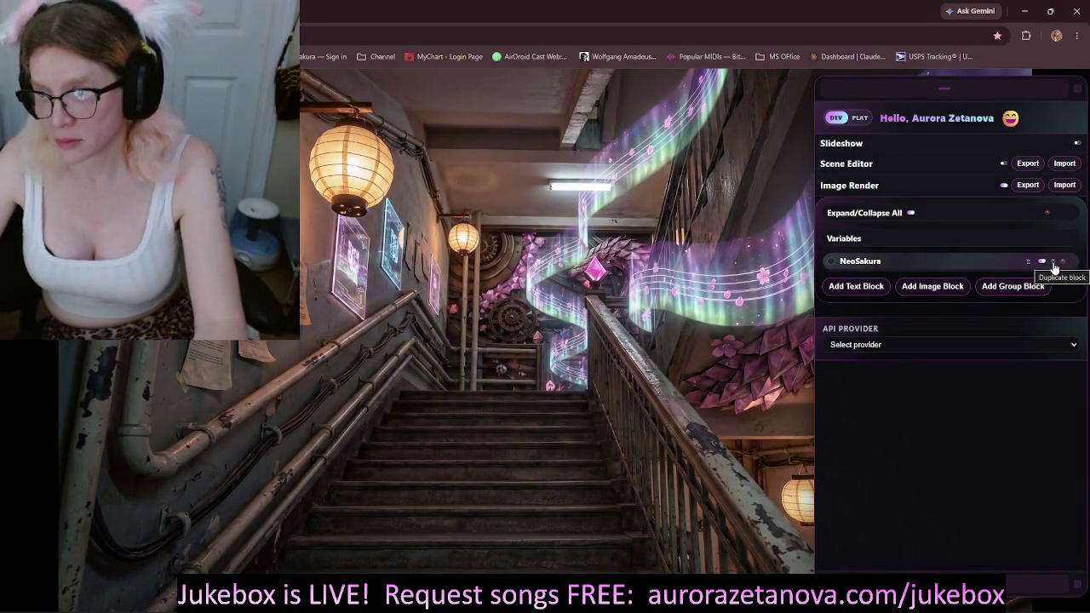
Step: Add a second prompt block and select the FRAME 1.01 passage in Frame Prompts.txt
click(862, 288)
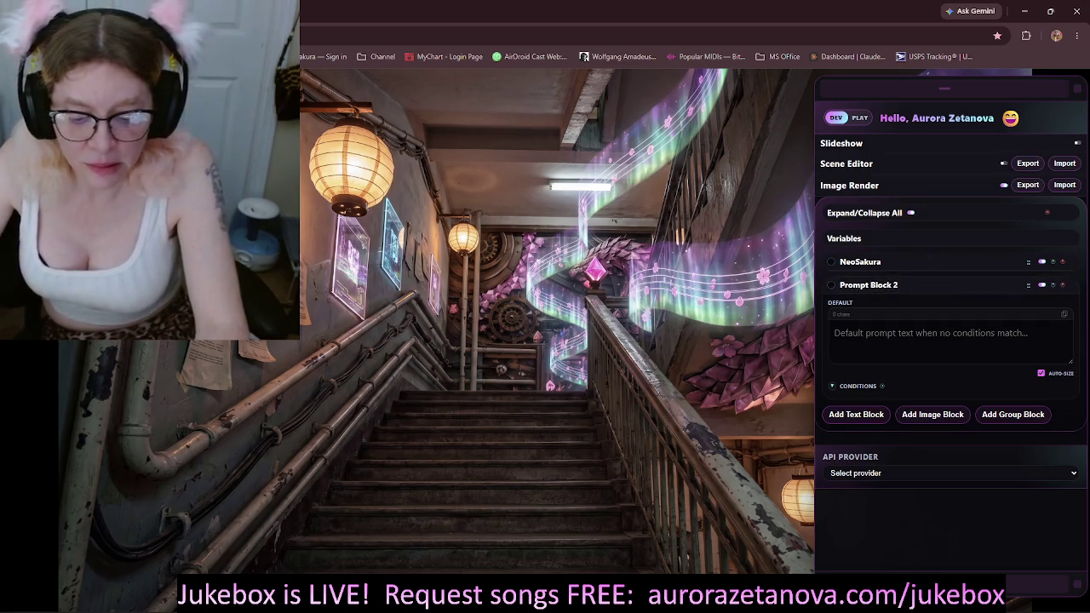
key(alt+Tab)
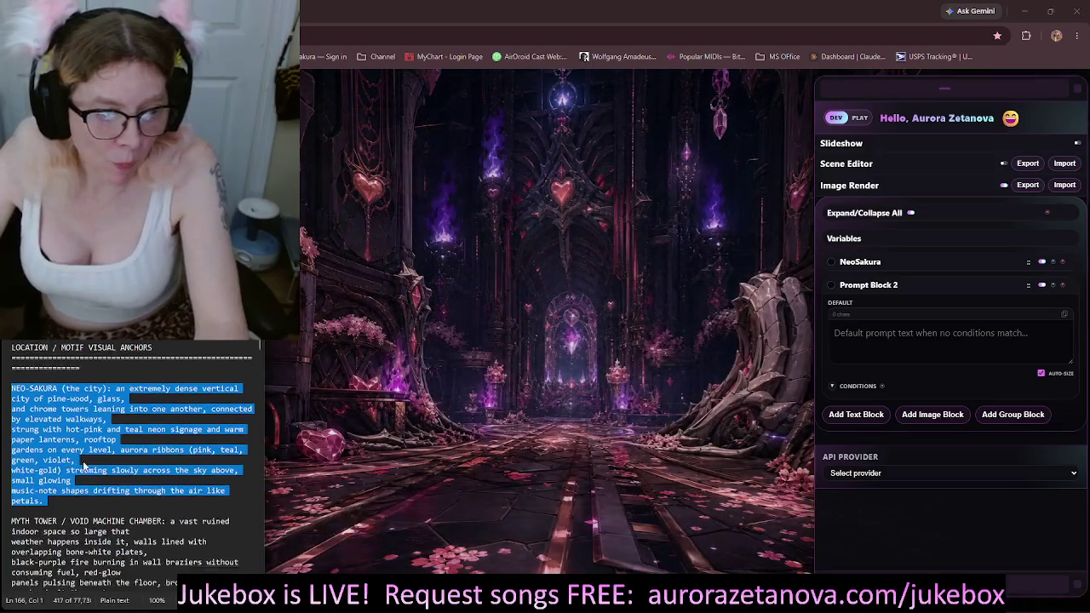
scroll(101, 429, down, 5)
scroll(111, 425, down, 1)
scroll(128, 421, down, 1)
scroll(146, 416, down, 5)
scroll(146, 416, down, 3)
scroll(146, 415, down, 3)
scroll(146, 415, down, 3)
scroll(147, 417, down, 2)
scroll(148, 417, down, 3)
scroll(147, 414, down, 3)
scroll(148, 411, down, 3)
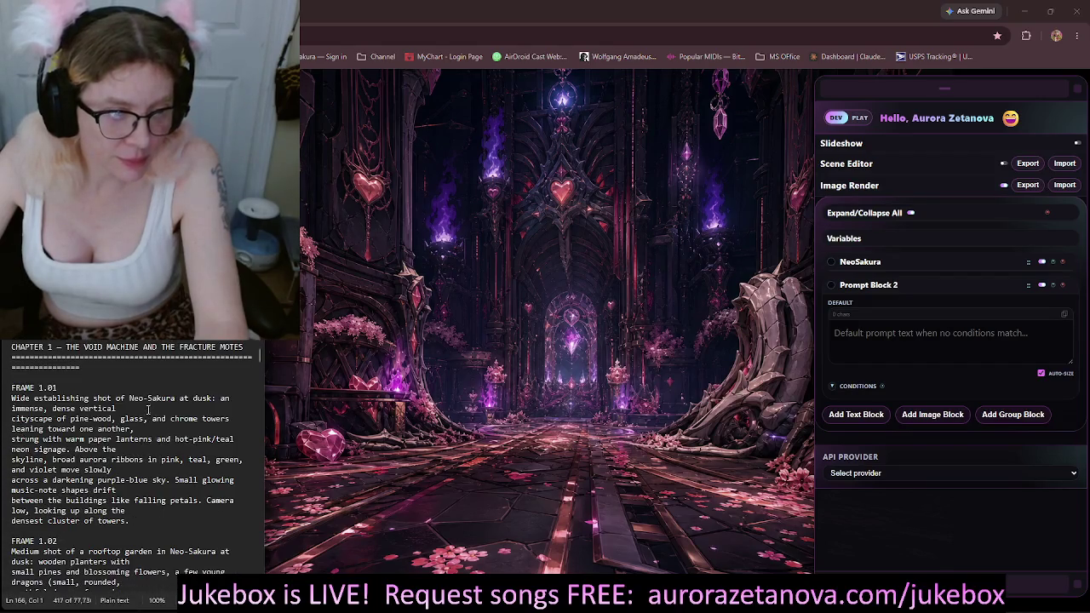
scroll(139, 404, down, 1)
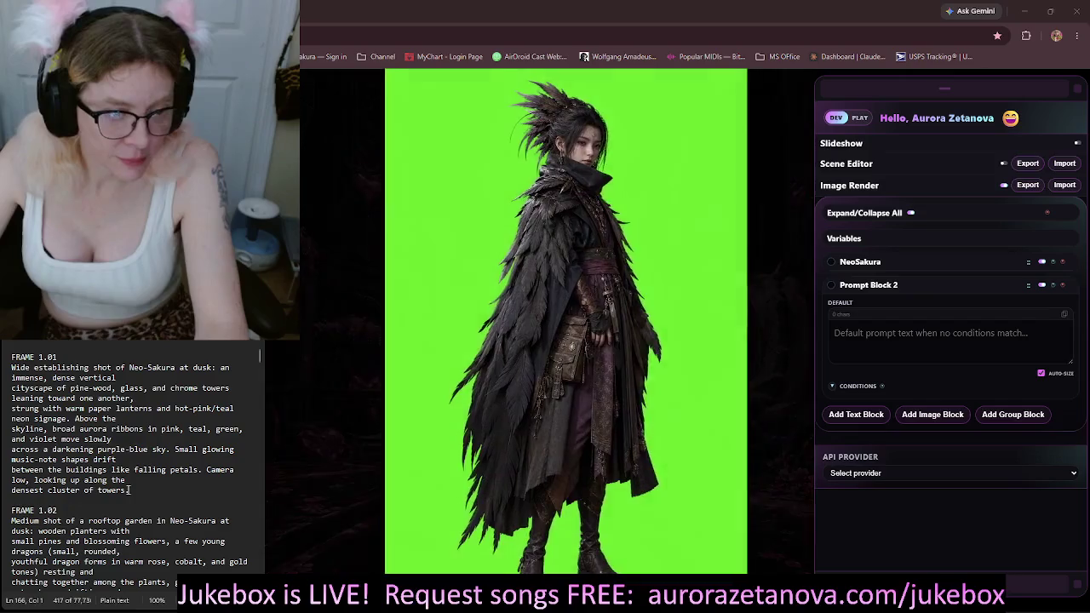
mouse_move(130, 490)
mouse_down()
mouse_move(15, 408)
mouse_move(4, 369)
mouse_up()
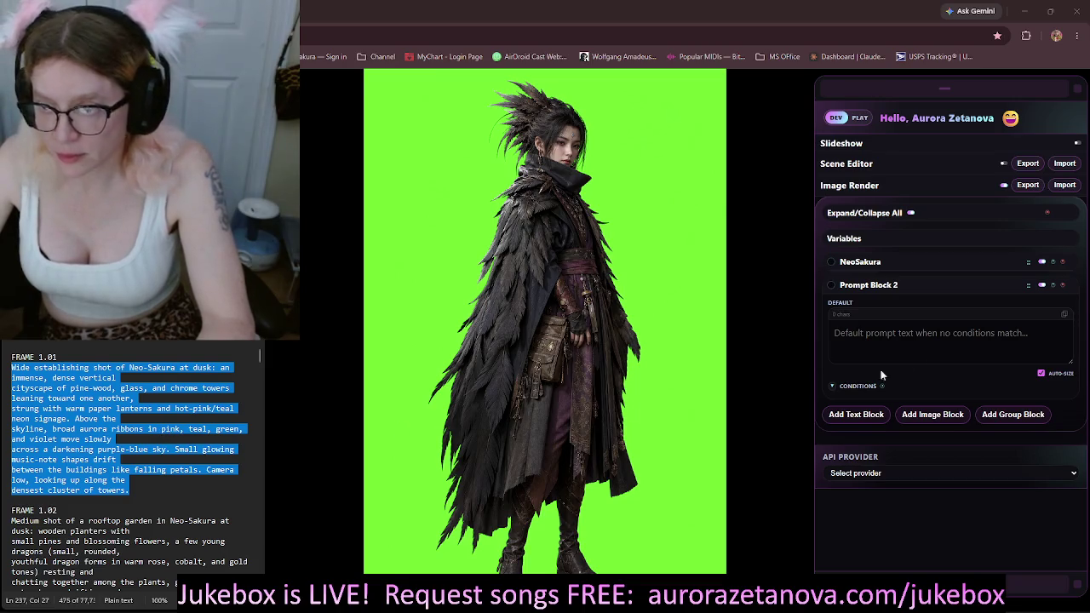
Step: Paste the Frame 1.01 passage into Prompt Block 2 and rename it 'Frame Prompt'
click(889, 342)
key(ctrl+v)
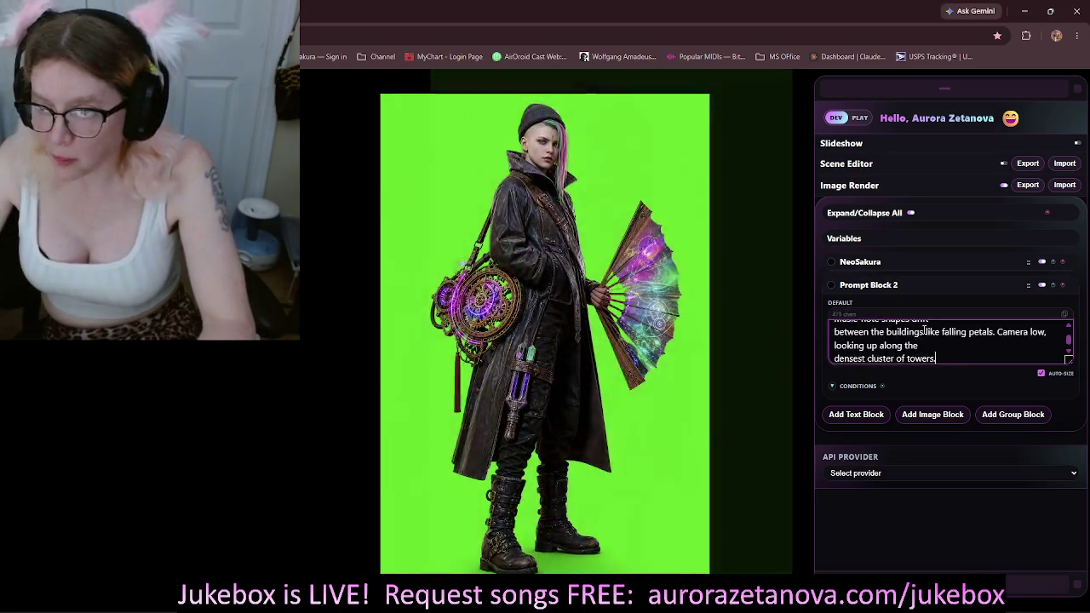
double_click(887, 285)
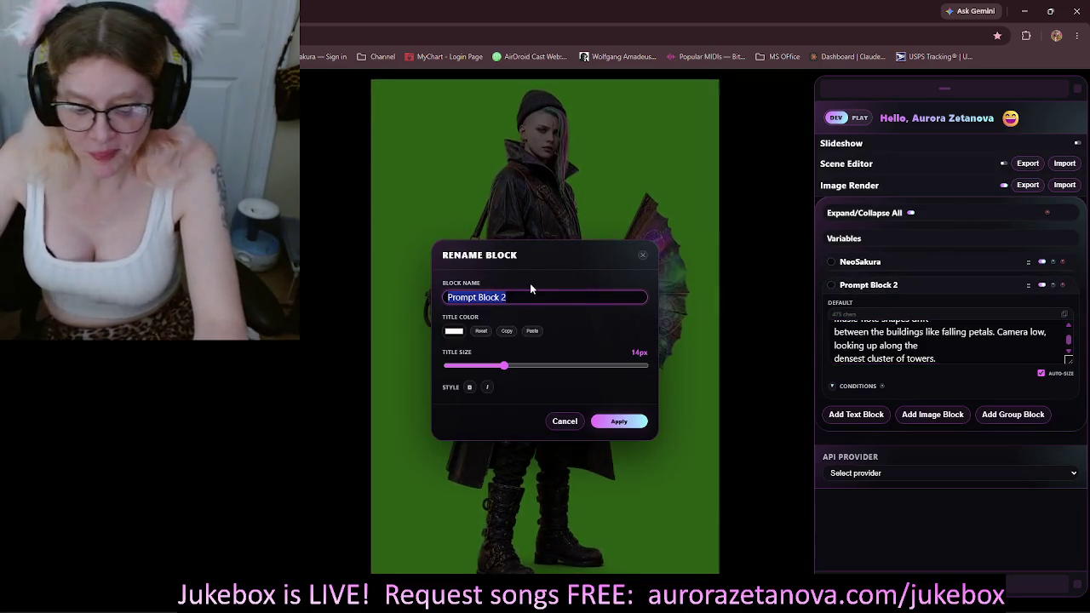
text(Frame Prompt)
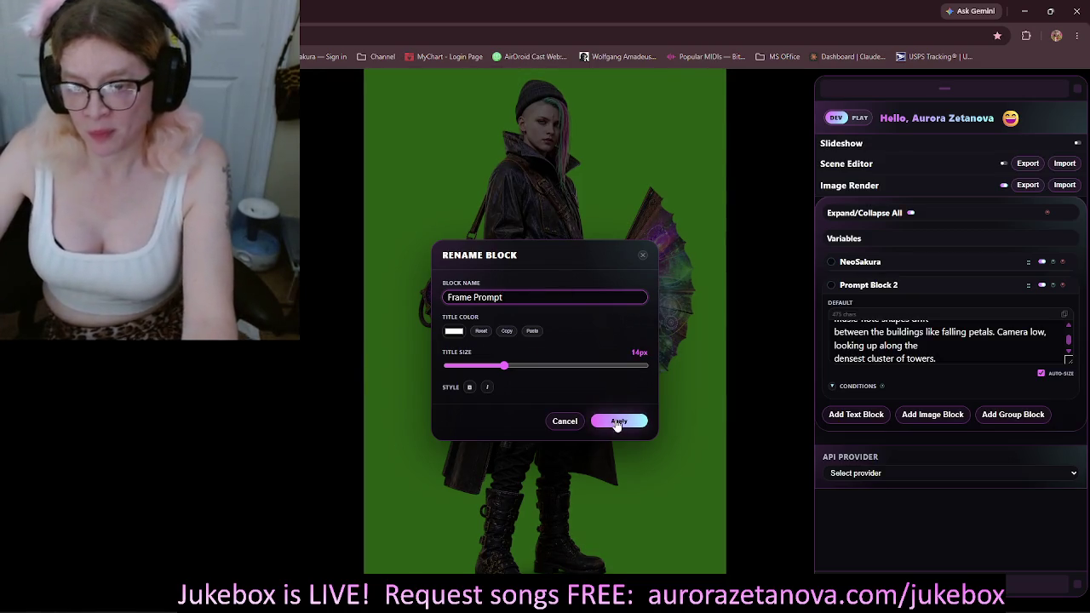
click(618, 420)
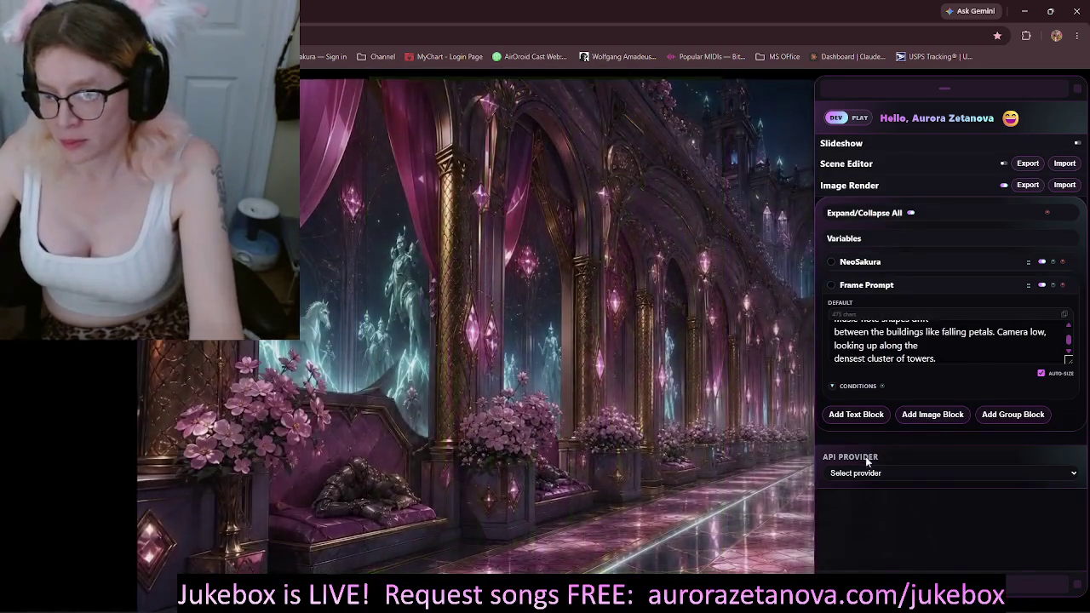
Step: Choose OpenAI with gpt-image-2 as the API provider, review the settings, and close GIMP
click(902, 476)
click(879, 500)
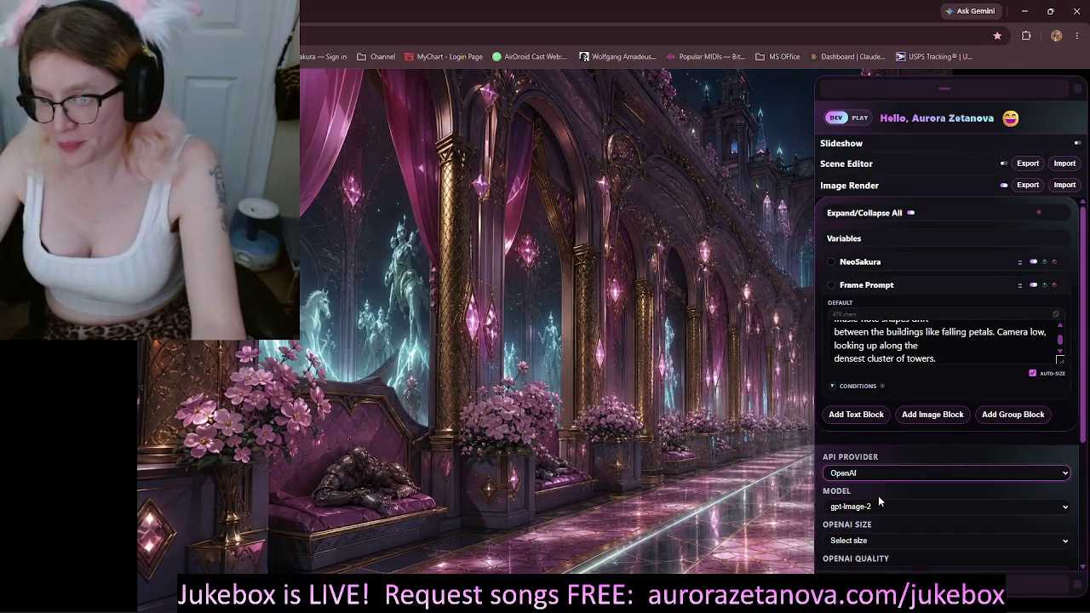
scroll(915, 451, down, 1)
scroll(903, 383, down, 2)
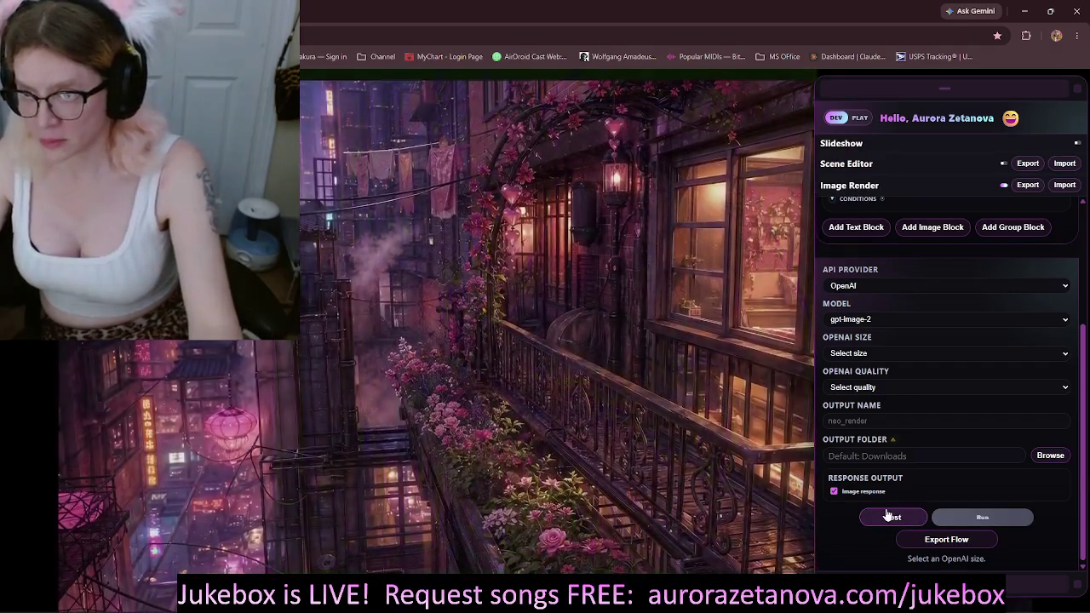
scroll(883, 248, up, 3)
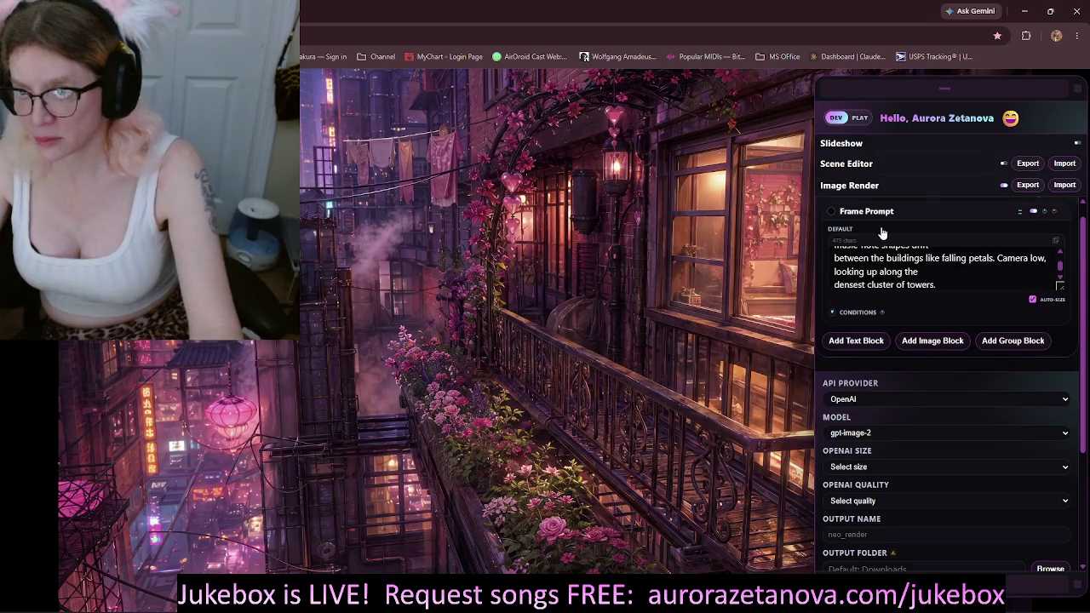
scroll(882, 230, up, 2)
scroll(881, 226, down, 5)
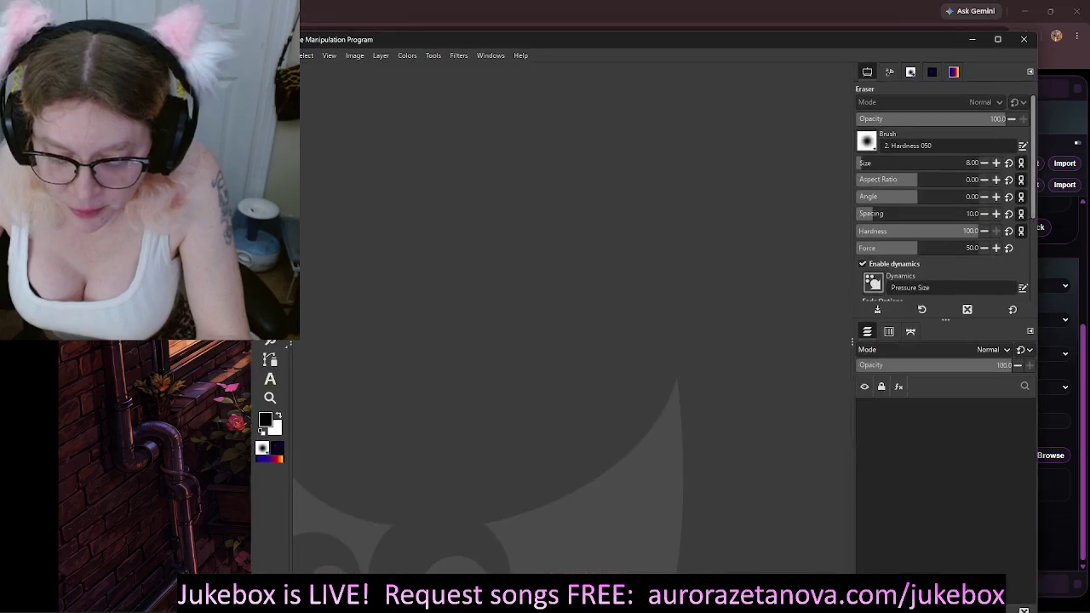
click(1029, 41)
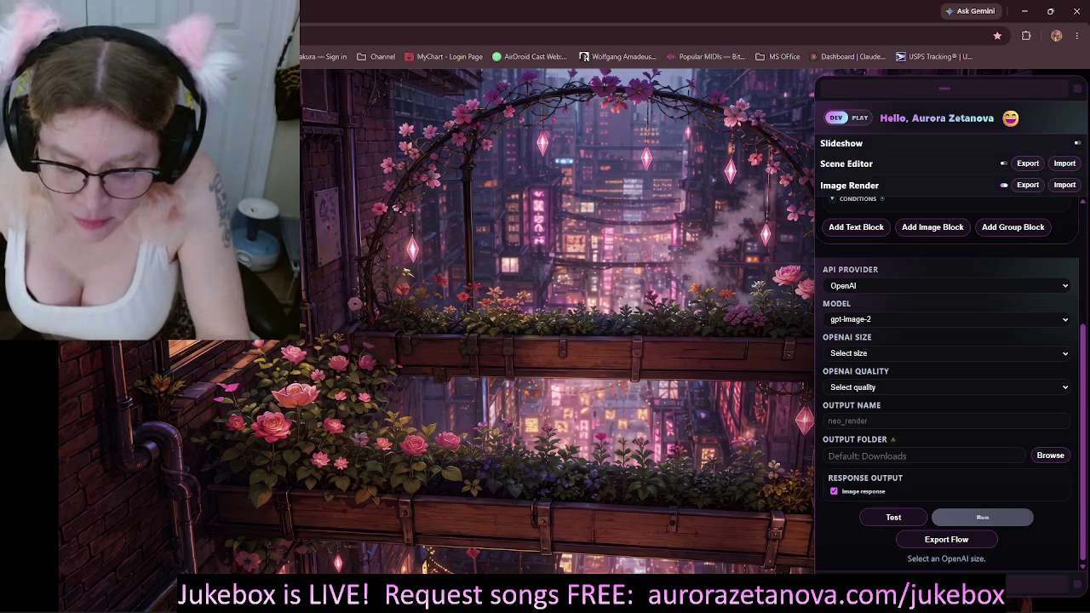
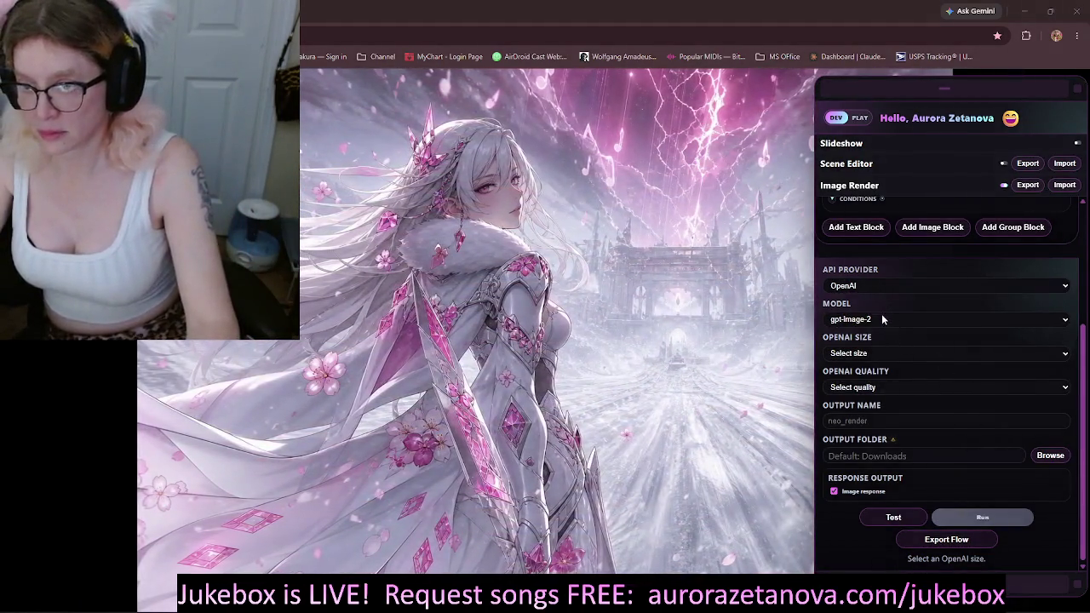
Step: Keep the gpt-image-2 model and set OpenAI output to 1024x1024 size at Low quality
click(881, 318)
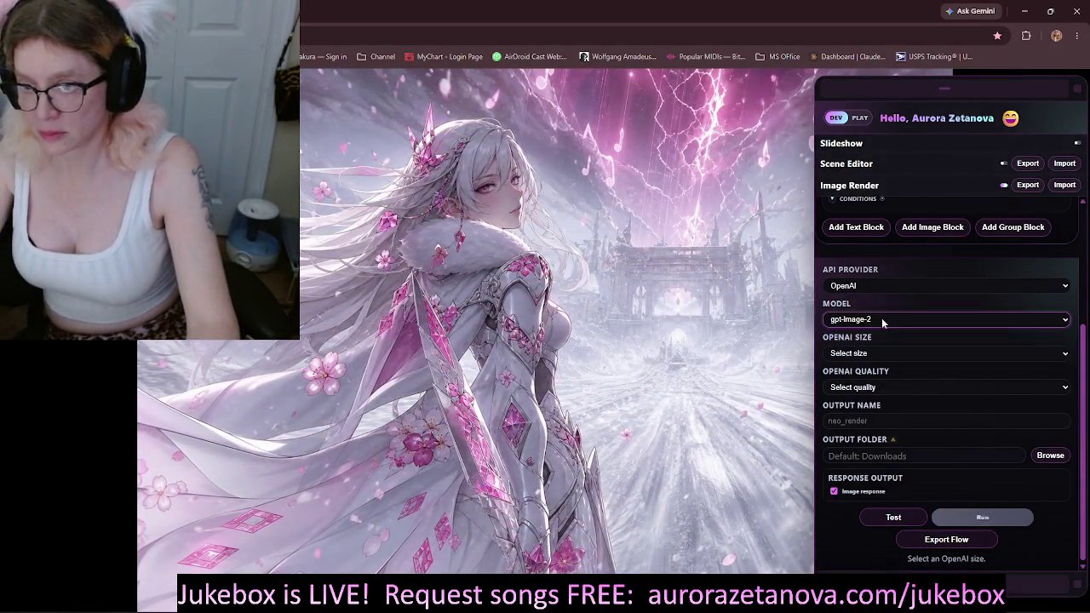
click(867, 356)
click(866, 382)
click(859, 389)
click(853, 430)
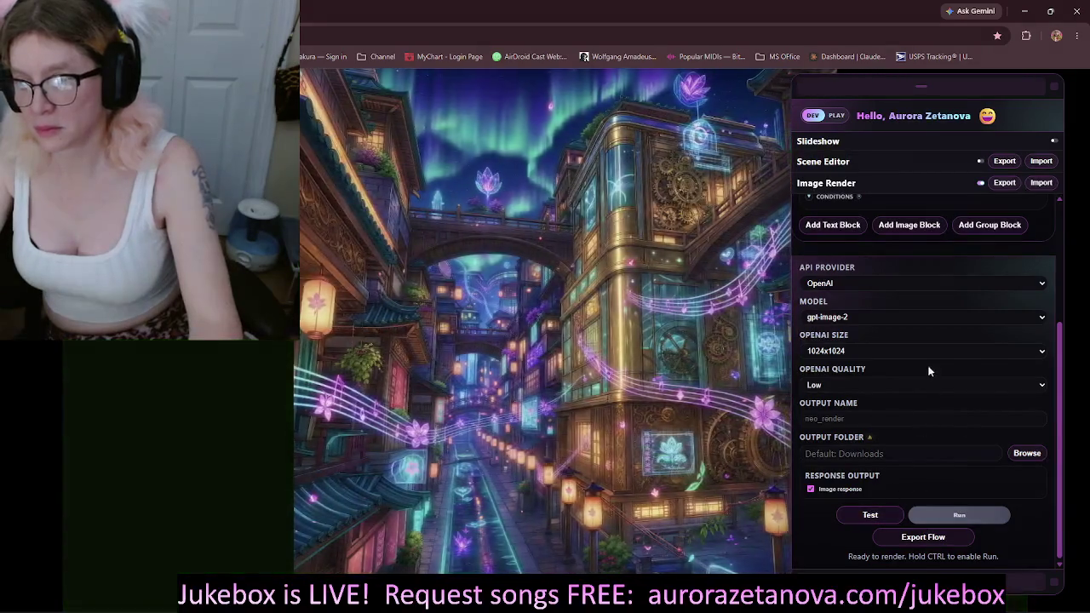
Step: Enable the render flow with Ctrl and run the image render
scroll(913, 294, up, 2)
scroll(912, 298, down, 3)
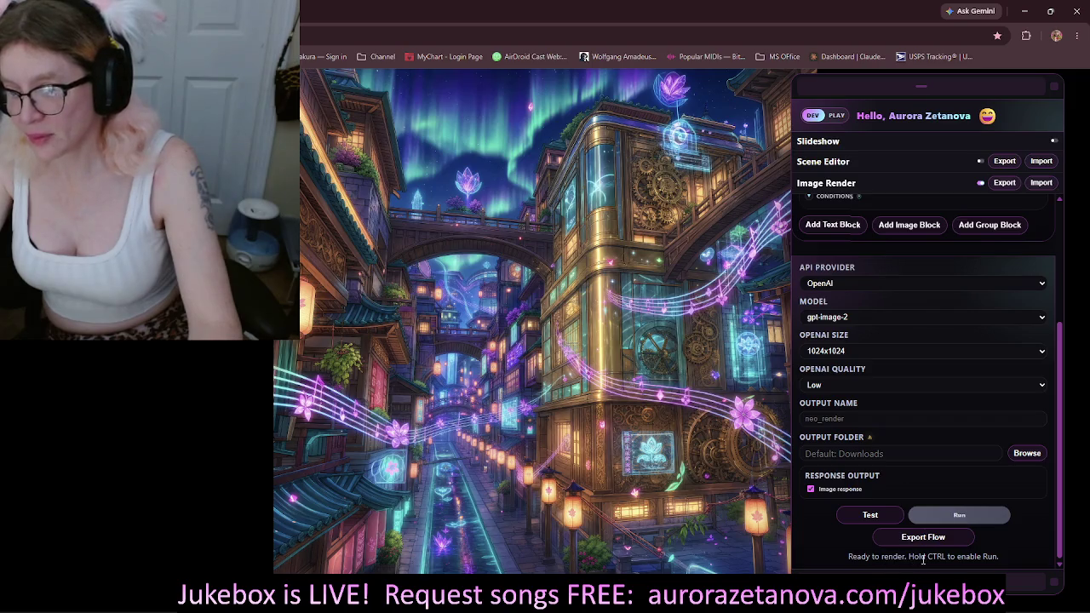
key(ctrl)
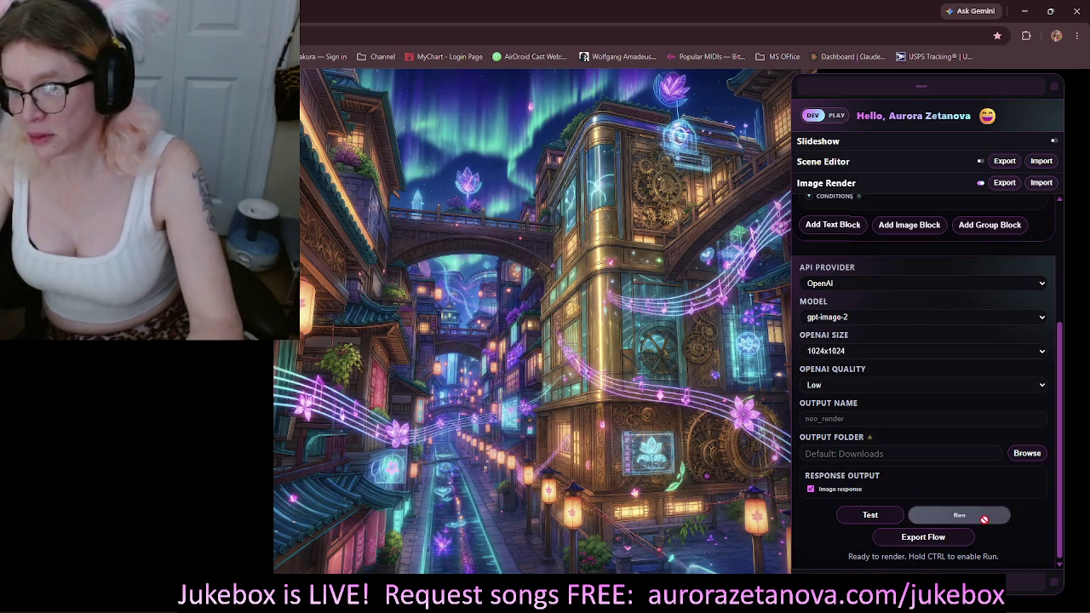
click(990, 516)
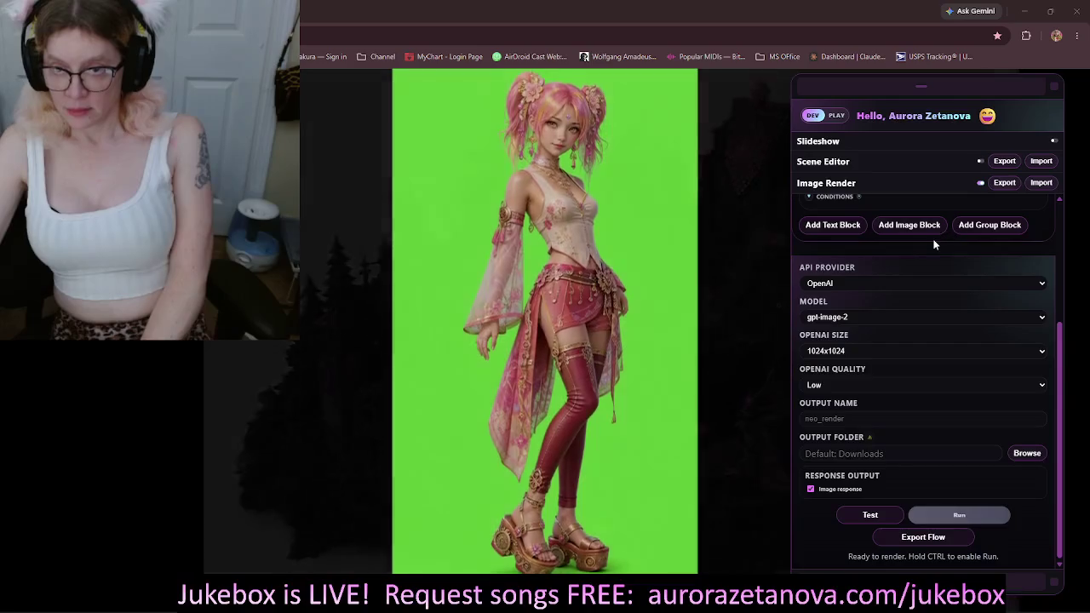
Step: Collapse the Frame Prompt block and export the Image Render flow as neo_flow (6).json
scroll(979, 283, up, 2)
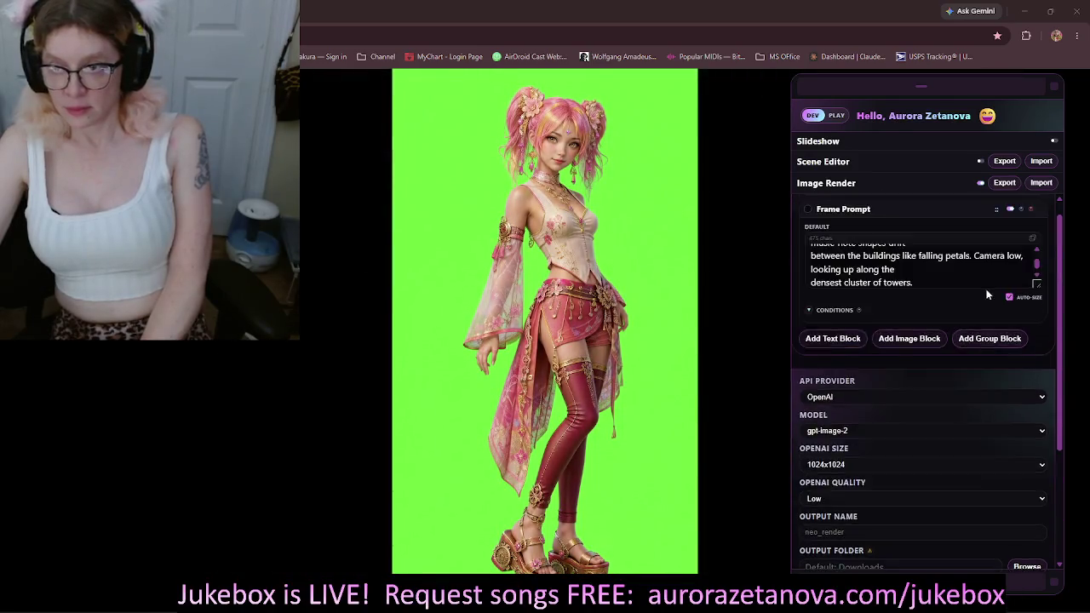
click(883, 274)
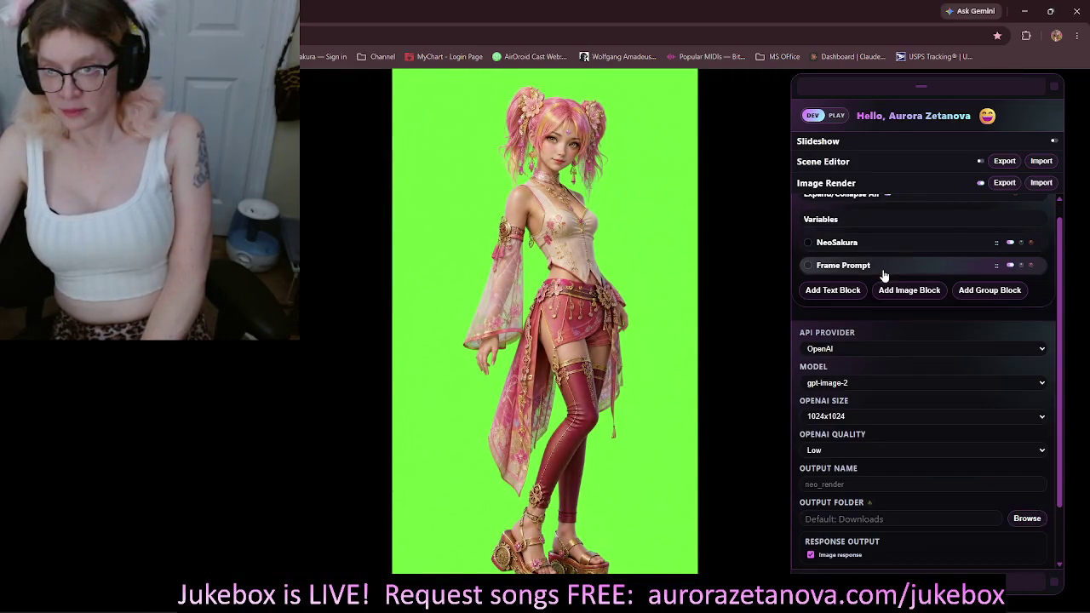
scroll(908, 270, up, 1)
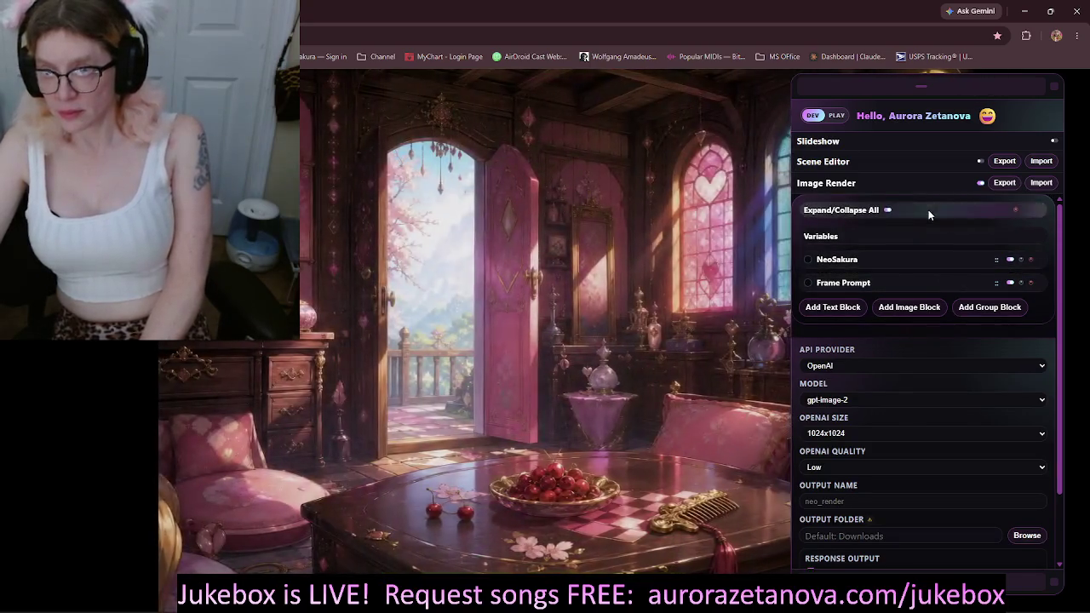
click(1004, 182)
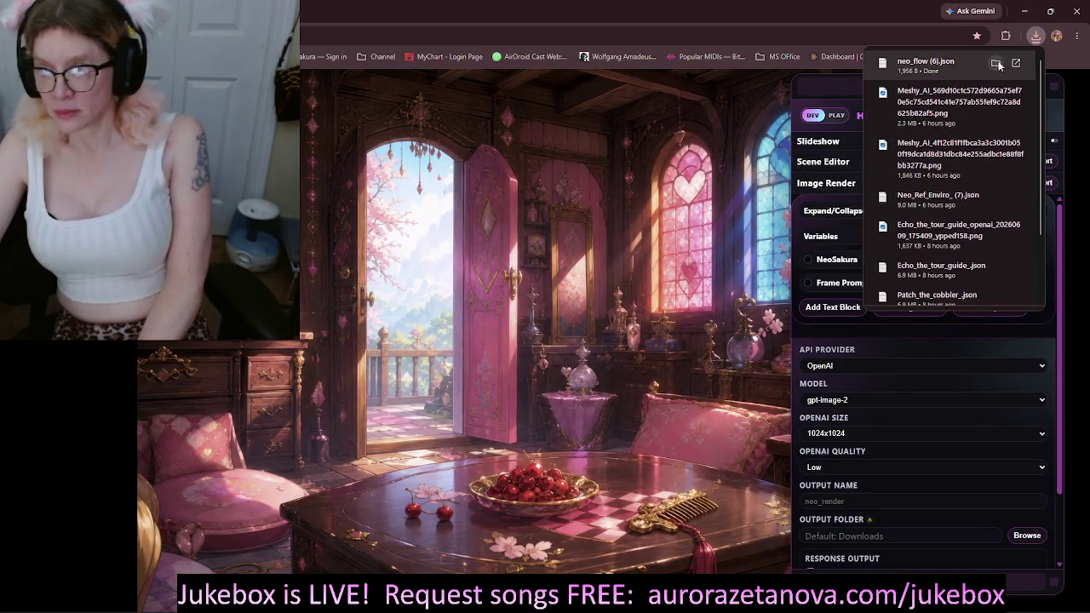
Step: Paste the downloaded neo_flow (6).json into the NeoSakura Story folder
click(997, 64)
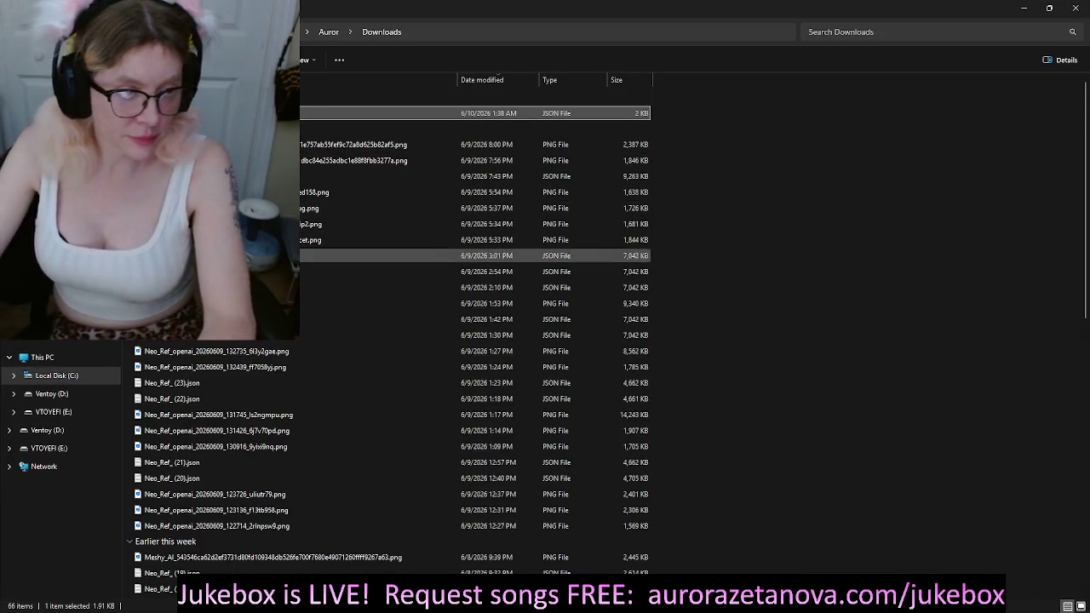
key(alt+Left)
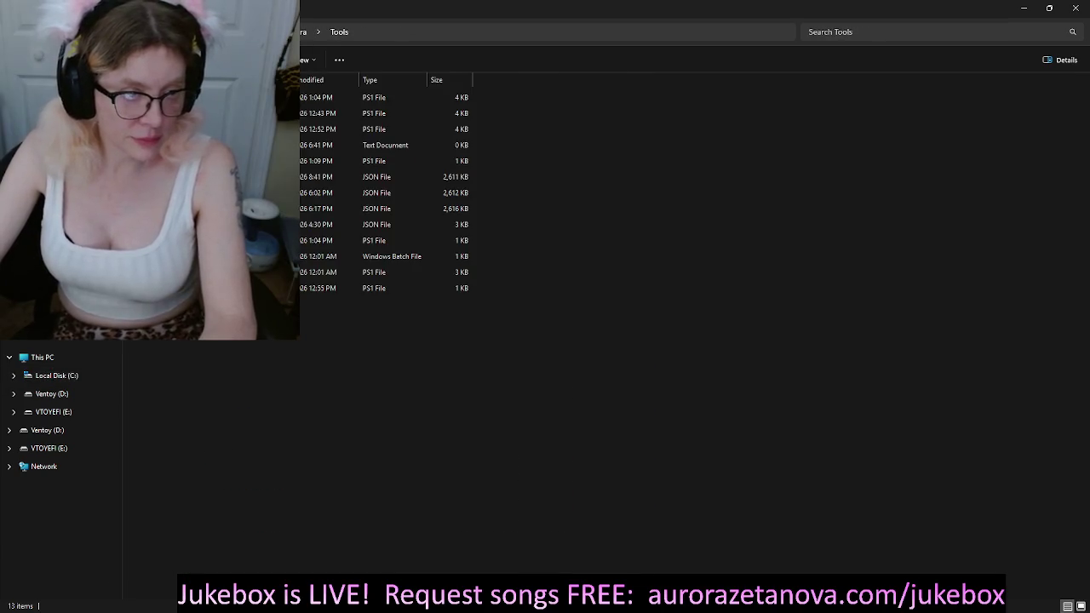
key(alt+Left)
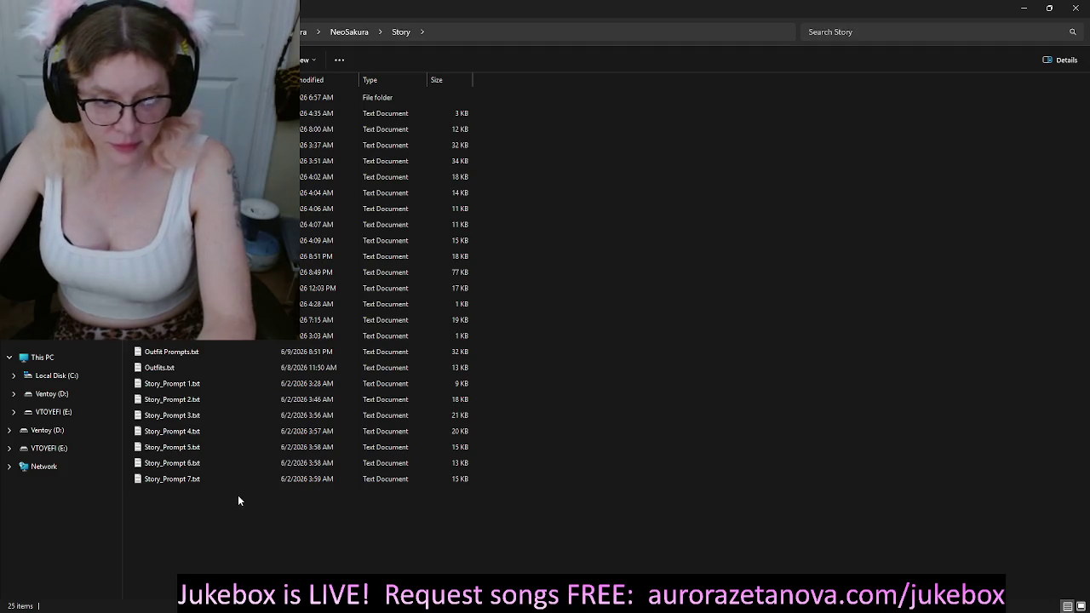
key(ctrl+v)
Step: Rename the pasted flow file to Frame Prompts.json and close File Explorer
key(F2)
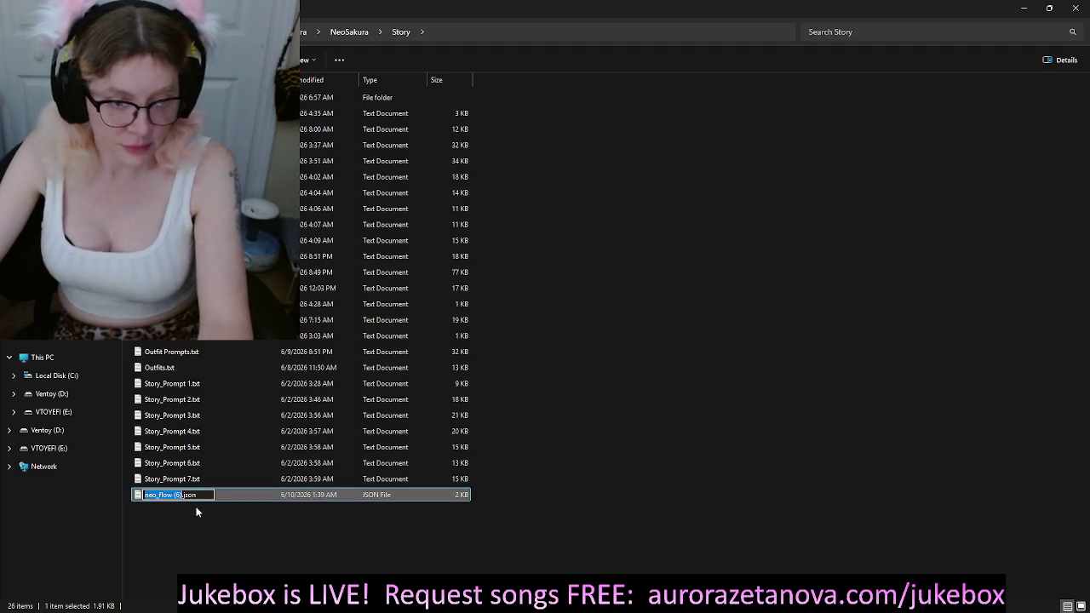
text(Frame)
text( Promp)
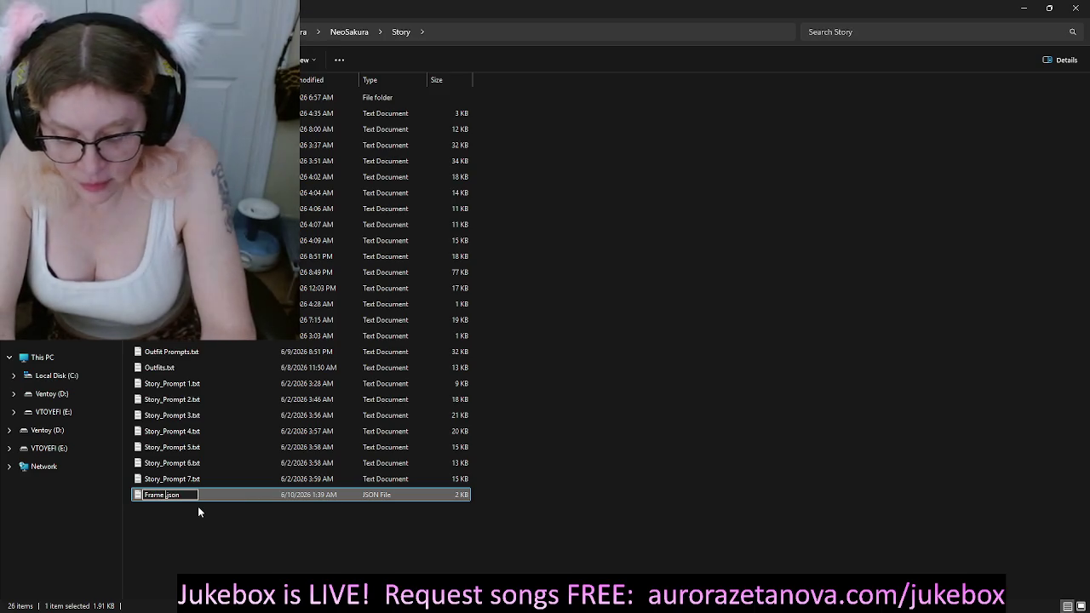
text(ts)
key(Return)
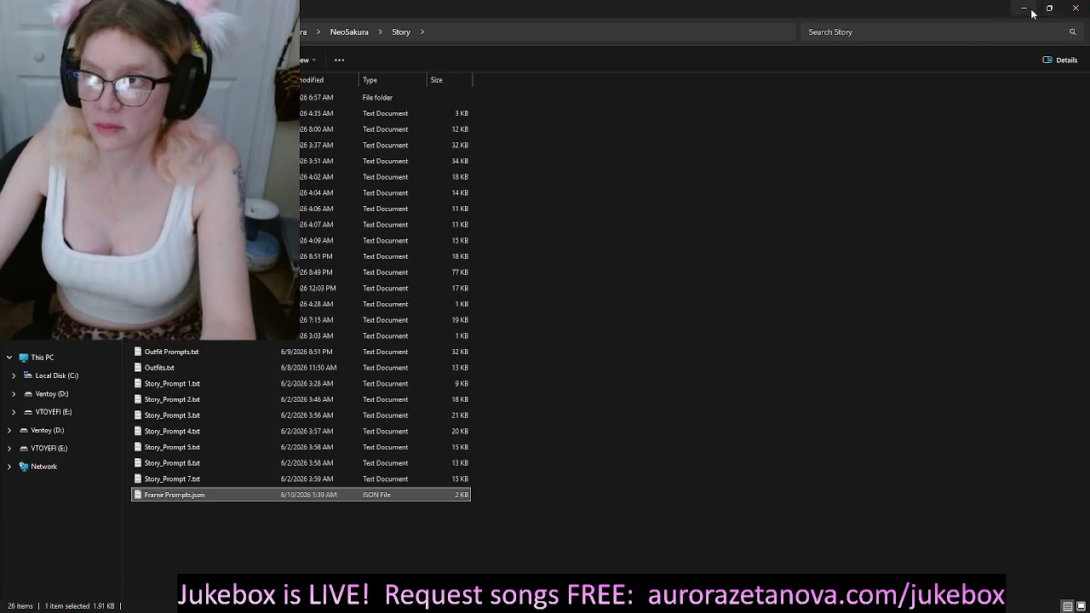
click(1076, 12)
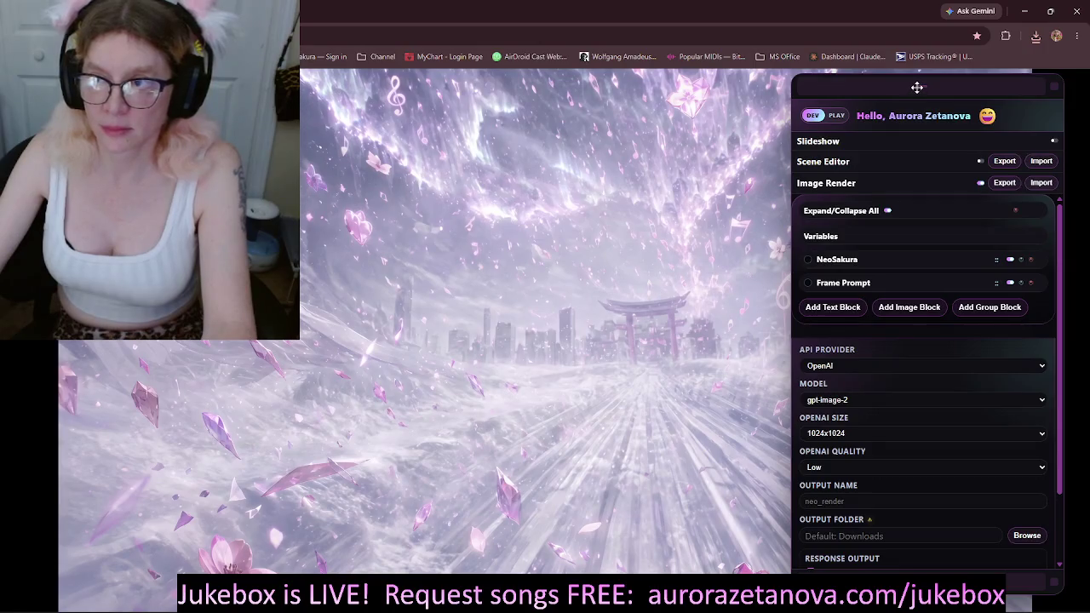
Step: Shrink the render panel to a small box and view the slideshow in full screen
mouse_move(1054, 583)
mouse_down()
mouse_move(1003, 160)
mouse_move(1011, 87)
mouse_move(221, 80)
mouse_up()
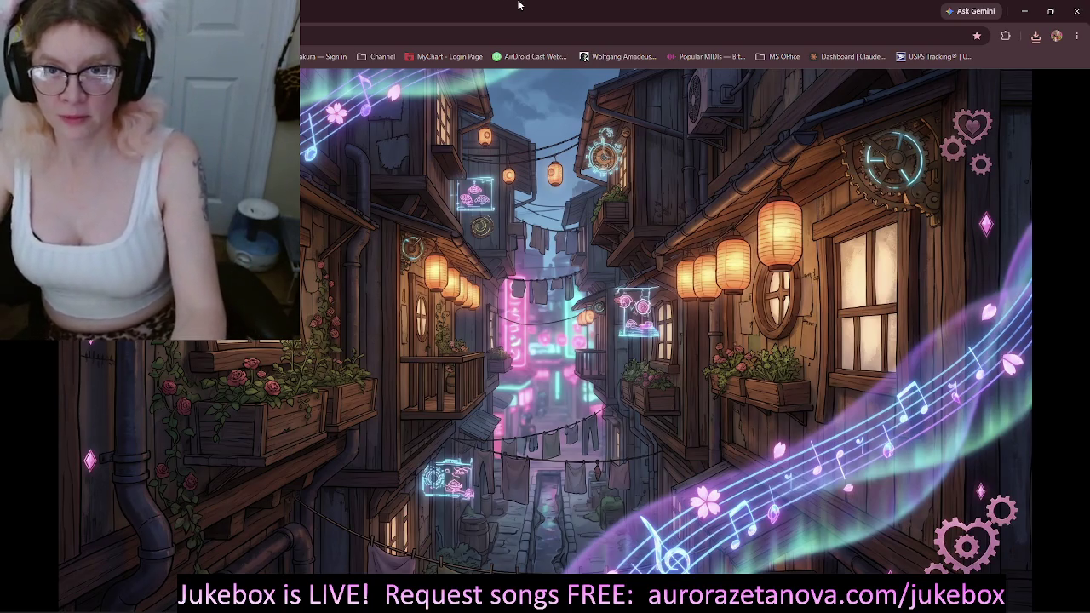
key(F11)
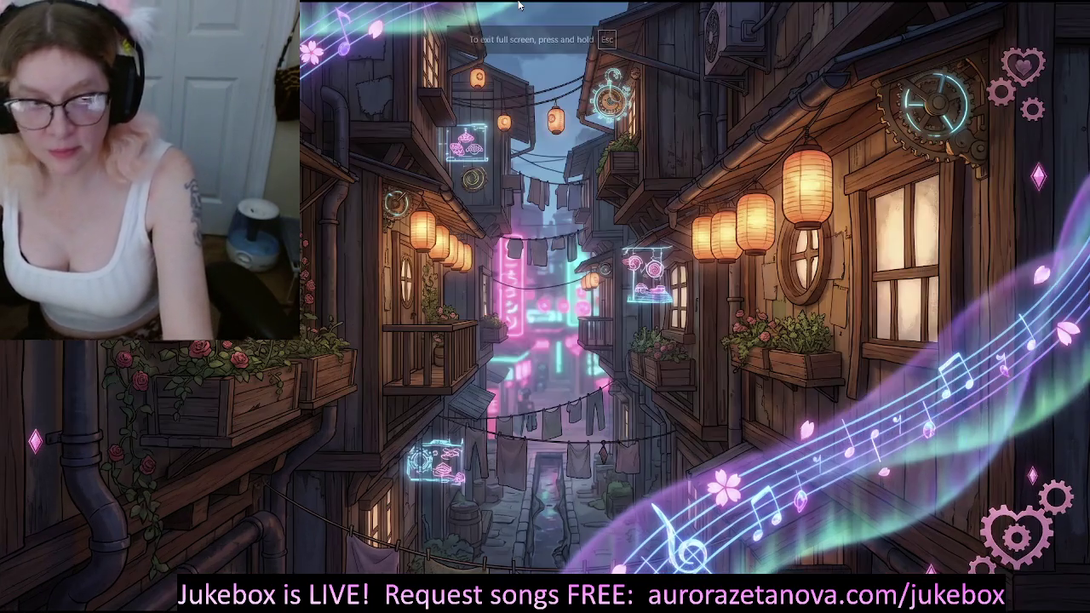